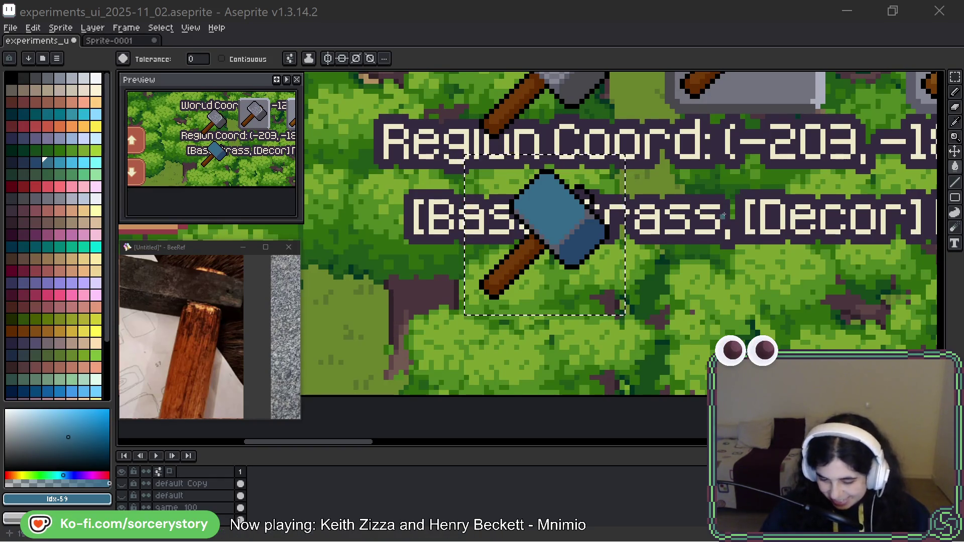
Drop the floating blue hammer sketch onto the forest map just under the Region Coord line
scroll(597, 235, "down", 2)
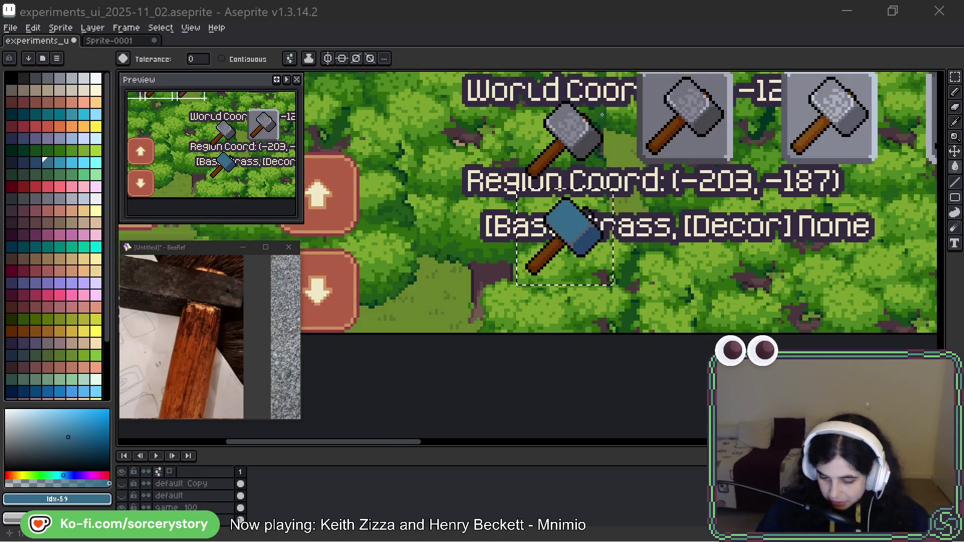
left_click_drag(602, 115, 590, 165)
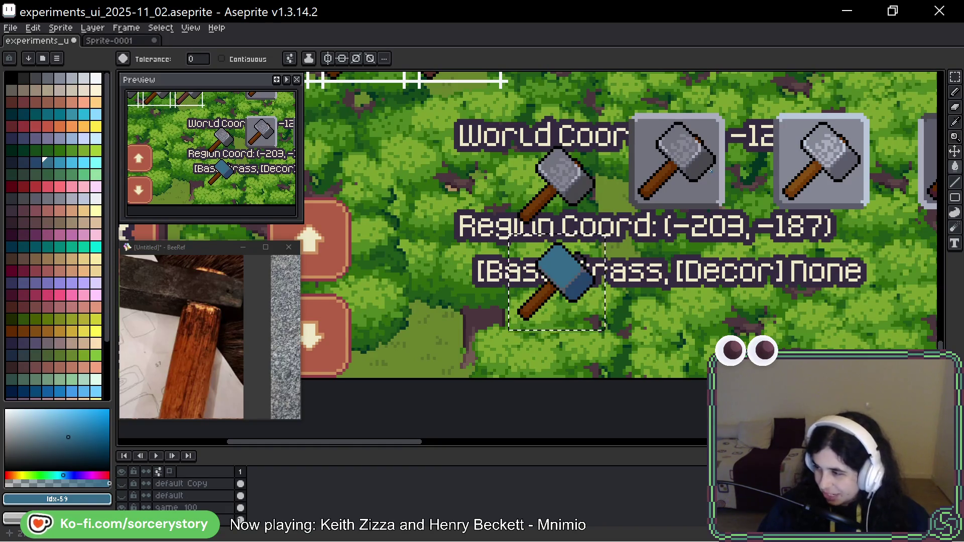
scroll(593, 253, "up", 3)
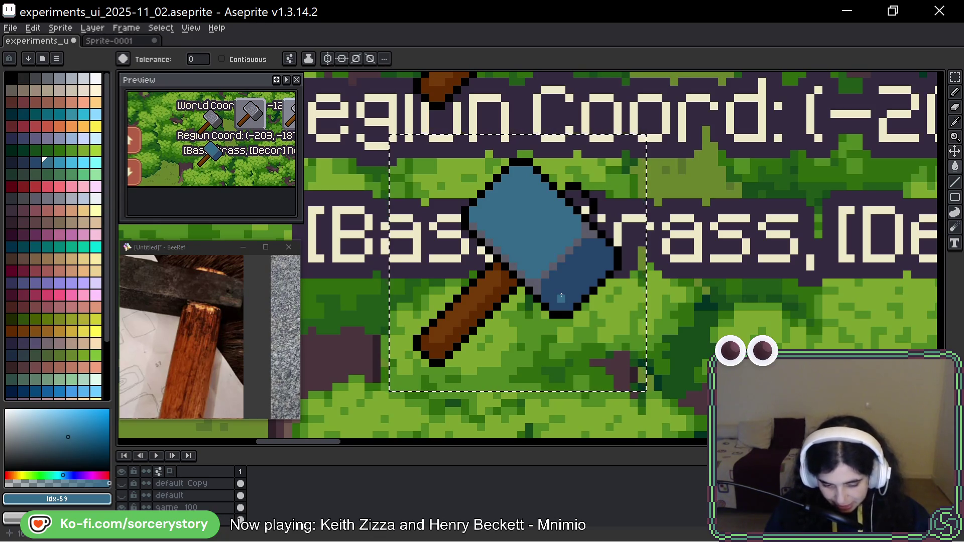
scroll(561, 297, "down", 2)
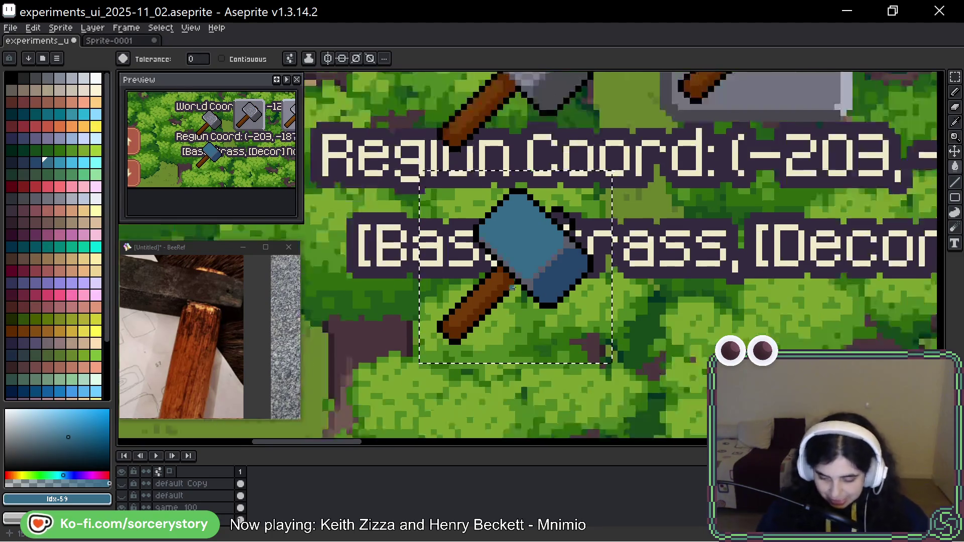
key("v")
scroll(831, 173, "down", 1)
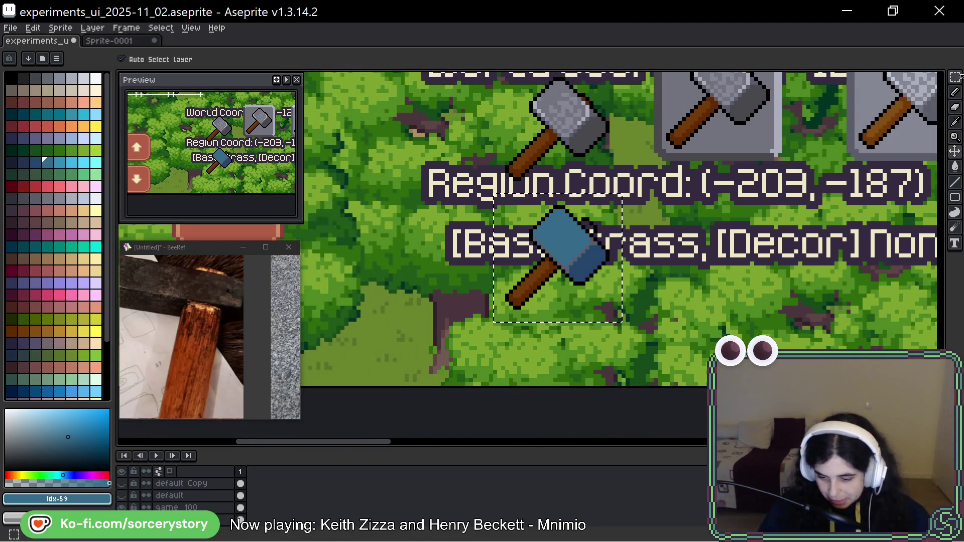
key("m")
mouse_move(321, 76)
left_mouse_down()
mouse_move(567, 227)
mouse_move(868, 357)
mouse_move(806, 468)
left_mouse_up()
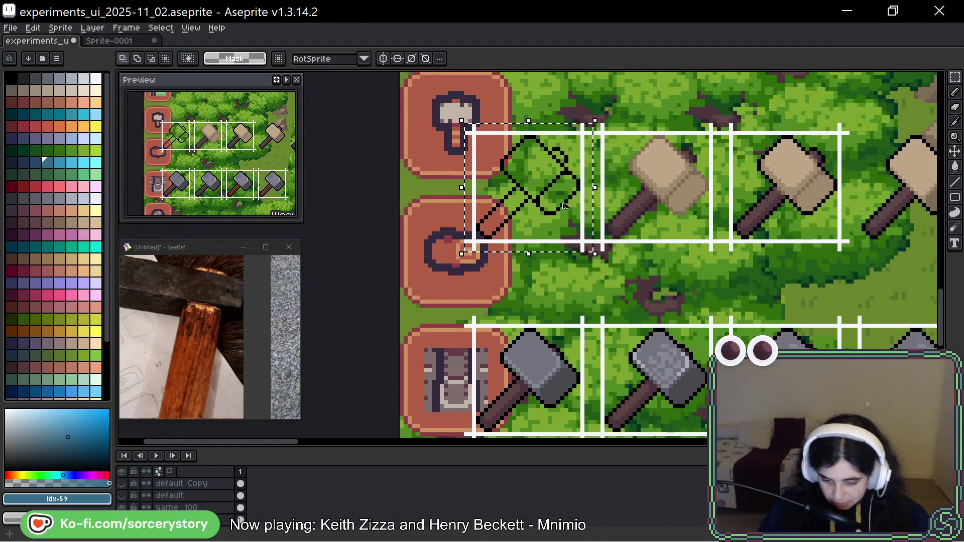
Paste a copy of the hammer outline and place it inside the white frame below the text
key("ctrl+v")
scroll(815, 258, "up", 2)
scroll(815, 258, "down", 2)
left_click_drag(816, 258, 627, 310)
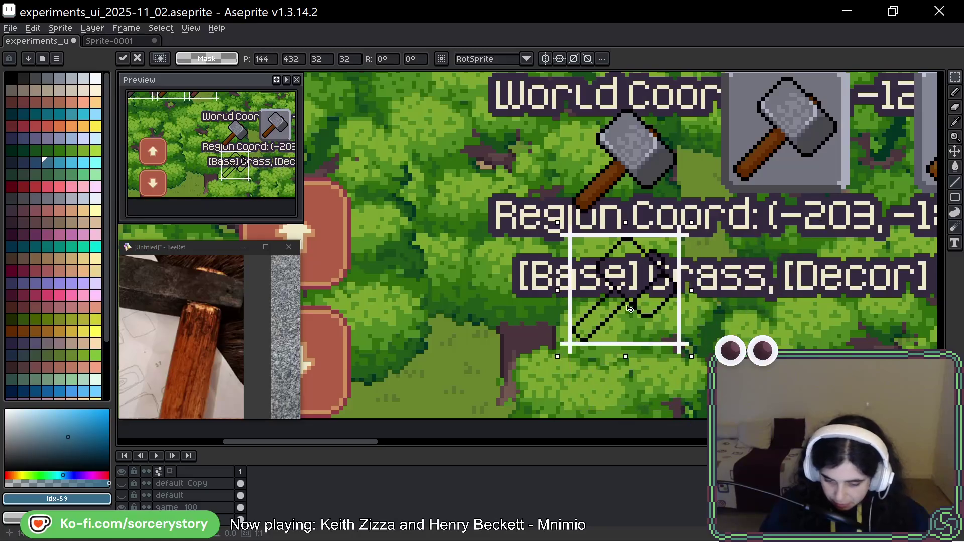
scroll(628, 308, "up", 3)
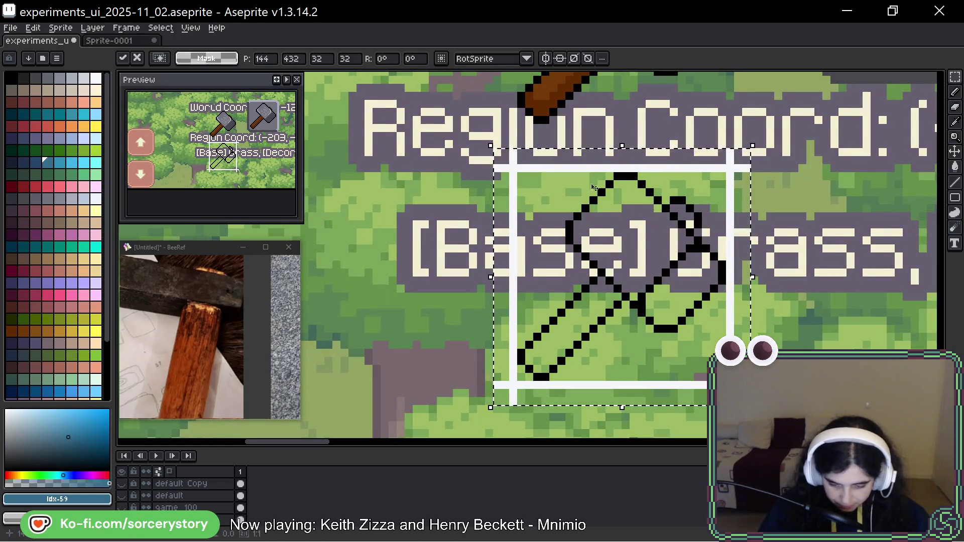
left_click_drag(662, 274, 596, 261)
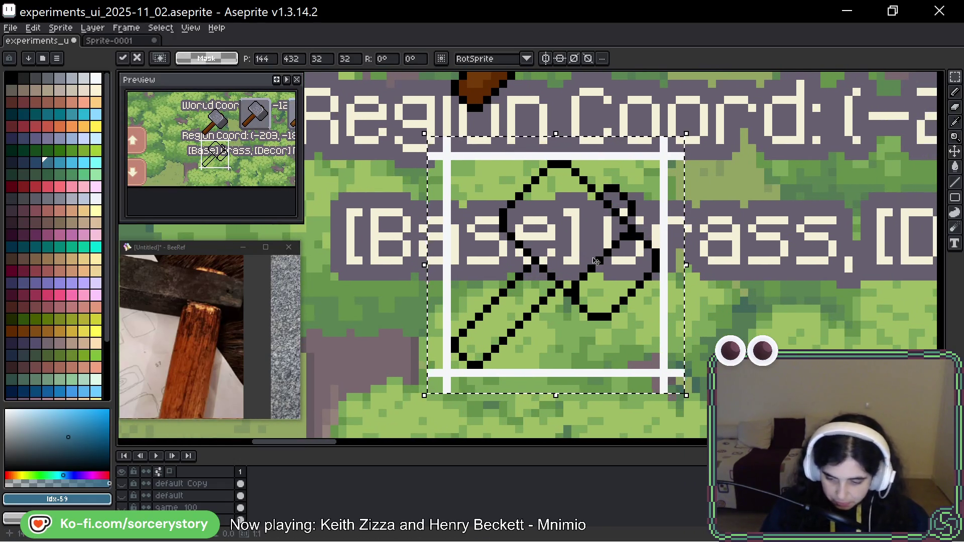
key("ctrl+d")
Rotate the hammer 45° upright, shrink it slightly, nudge it down a pixel, and pick black
mouse_move(655, 164)
left_mouse_down()
mouse_move(458, 349)
mouse_move(452, 370)
left_mouse_up()
left_click_drag(680, 154, 571, 130)
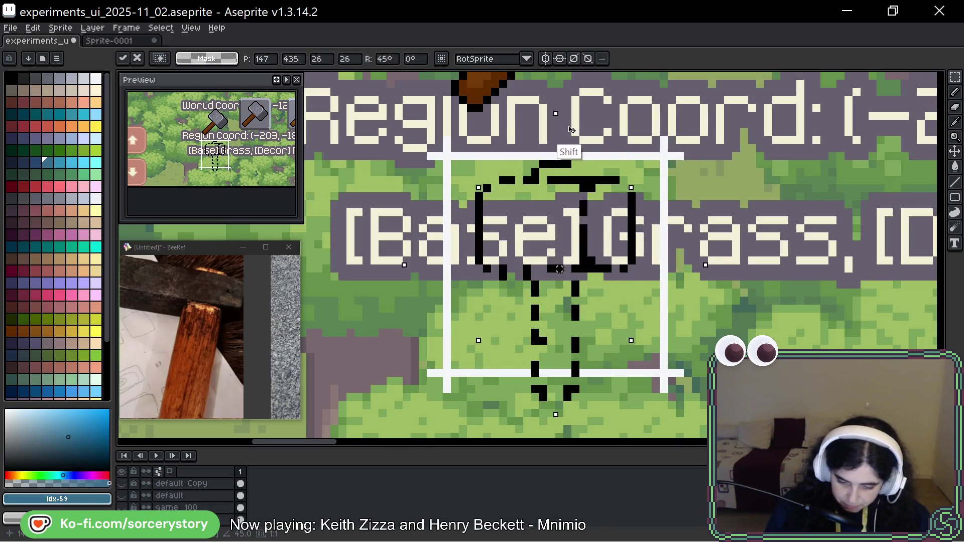
left_click_drag(556, 415, 559, 385)
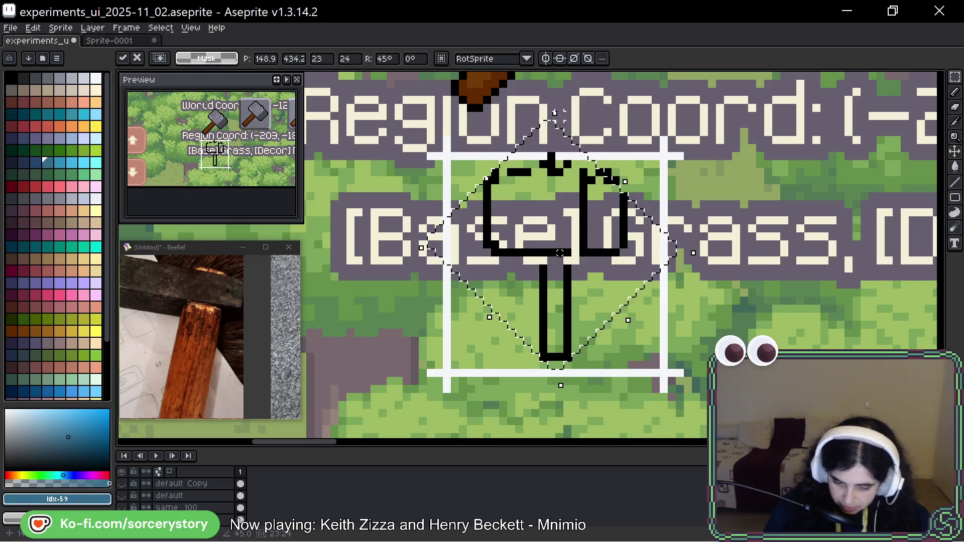
key("Down")
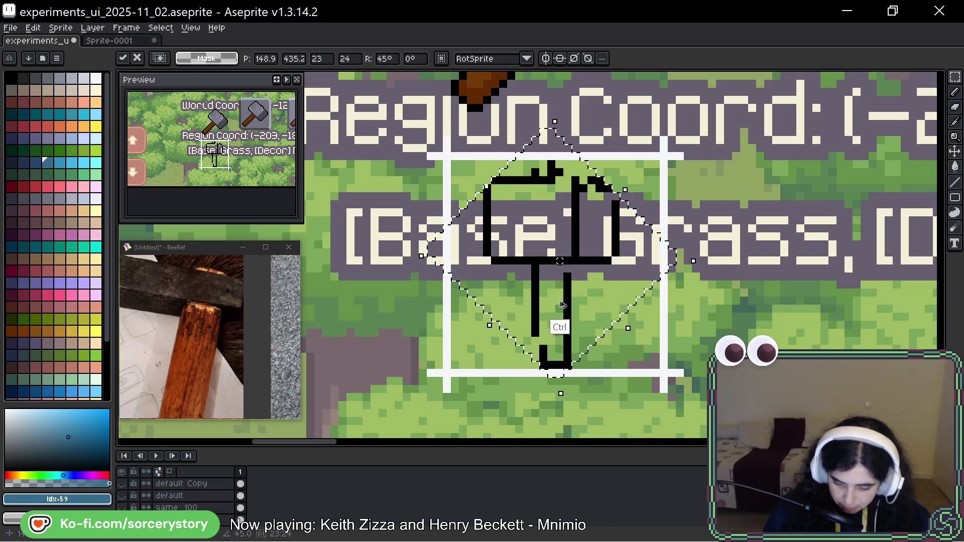
key("Return")
key("alt")
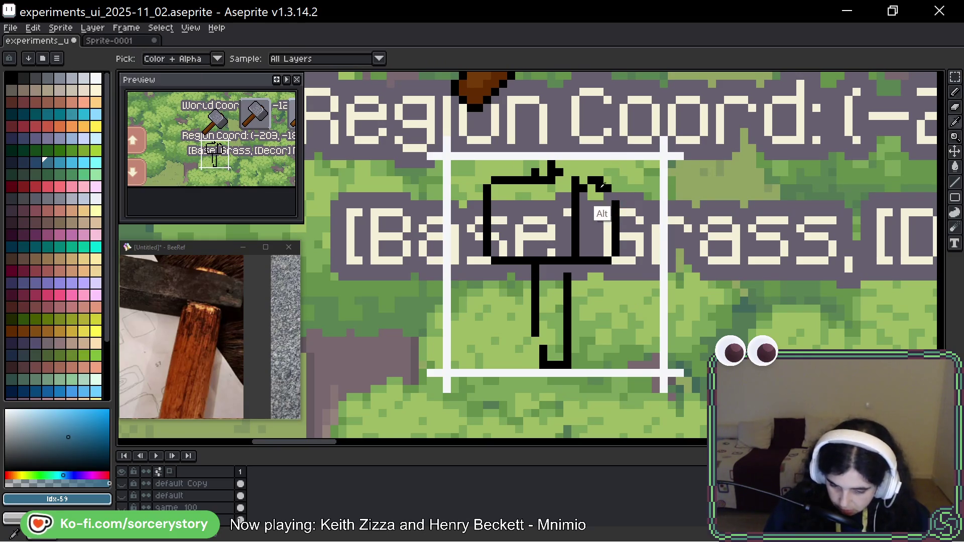
left_click(605, 186, "alt")
Erase stray pixels and fill gaps so the hammer head and handle have clean black edges
right_click(603, 188)
left_click_drag(568, 181, 559, 181)
left_click(543, 165)
right_click(544, 165)
right_click(550, 165)
left_click(566, 197)
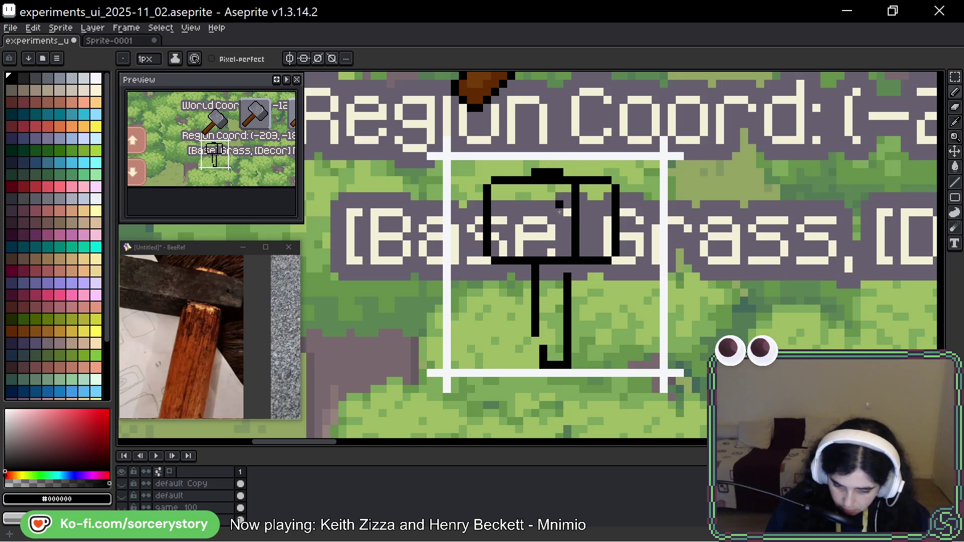
left_click_drag(534, 344, 535, 356)
right_click(543, 354)
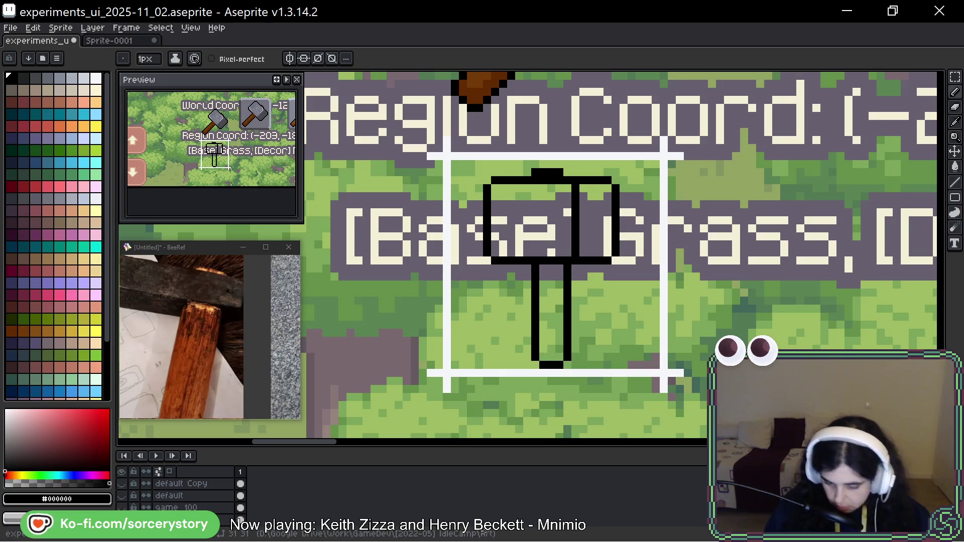
right_click(567, 365)
left_click_drag(573, 186, 574, 257)
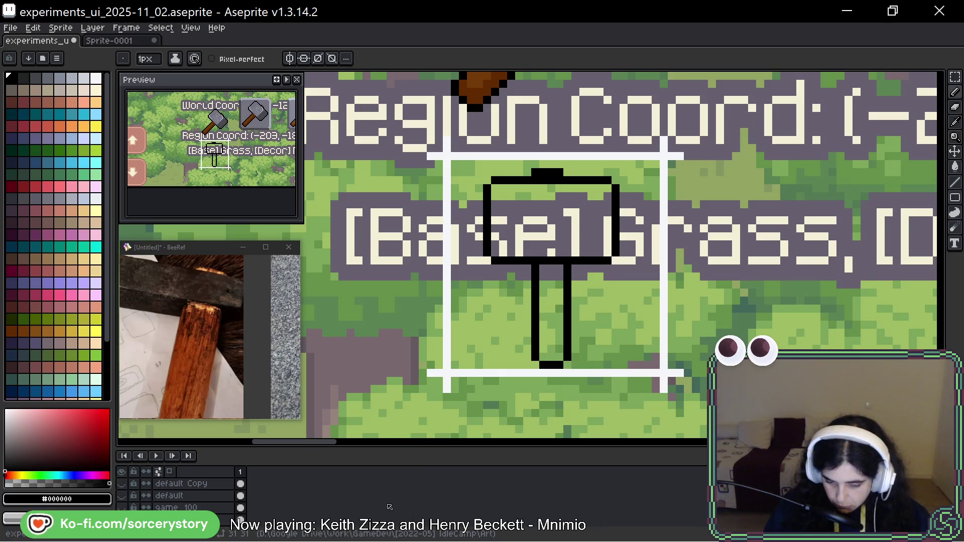
Select the hammer head, top nub and handle column with the rectangular marquee
key("m")
mouse_move(482, 174)
left_mouse_down()
mouse_move(622, 234)
mouse_move(622, 267)
left_mouse_up()
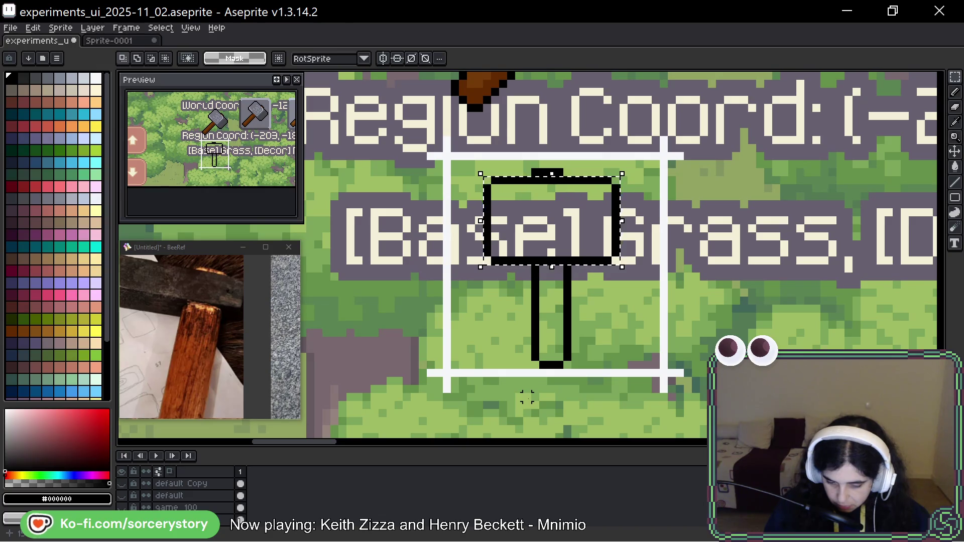
left_click_drag(528, 165, 574, 178)
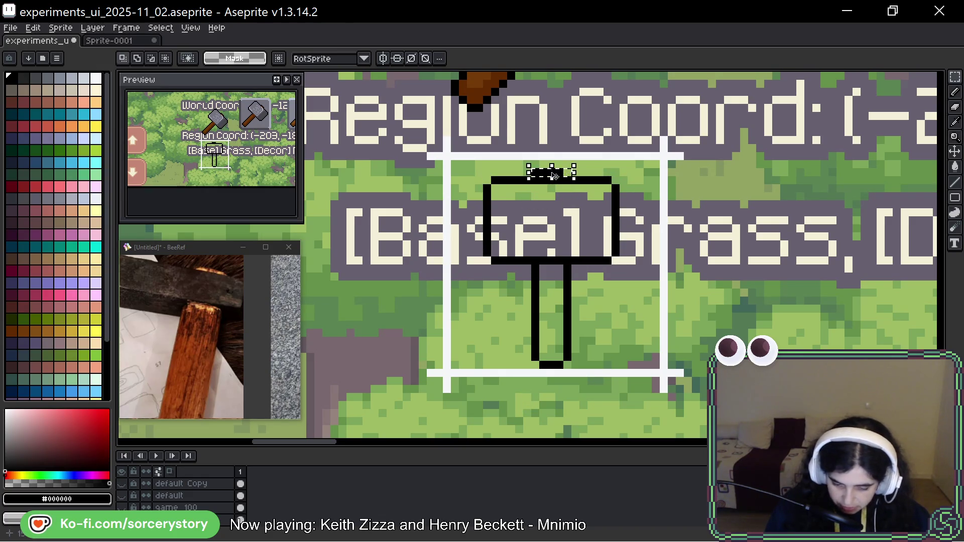
left_click(552, 219)
mouse_move(528, 166)
left_mouse_down()
mouse_move(539, 176)
mouse_move(574, 347)
left_mouse_up()
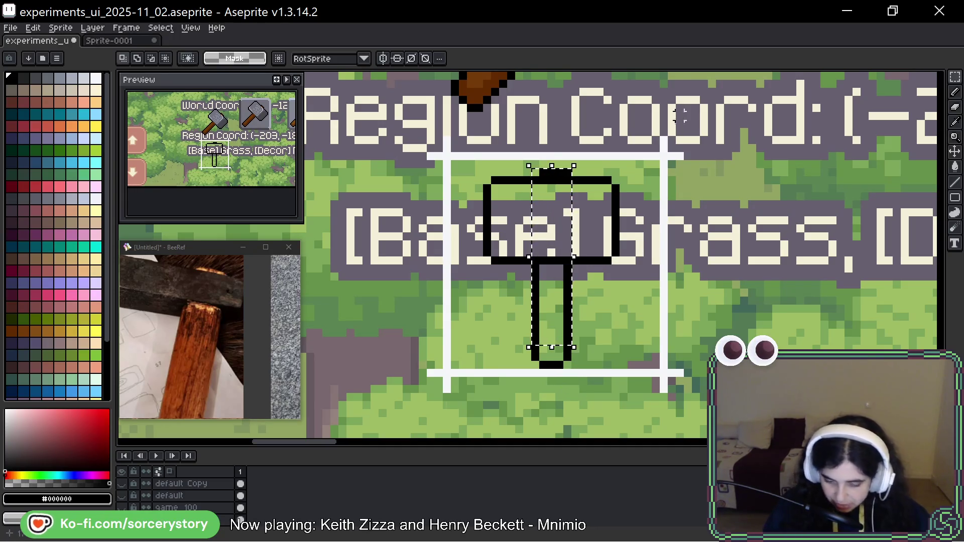
key("b")
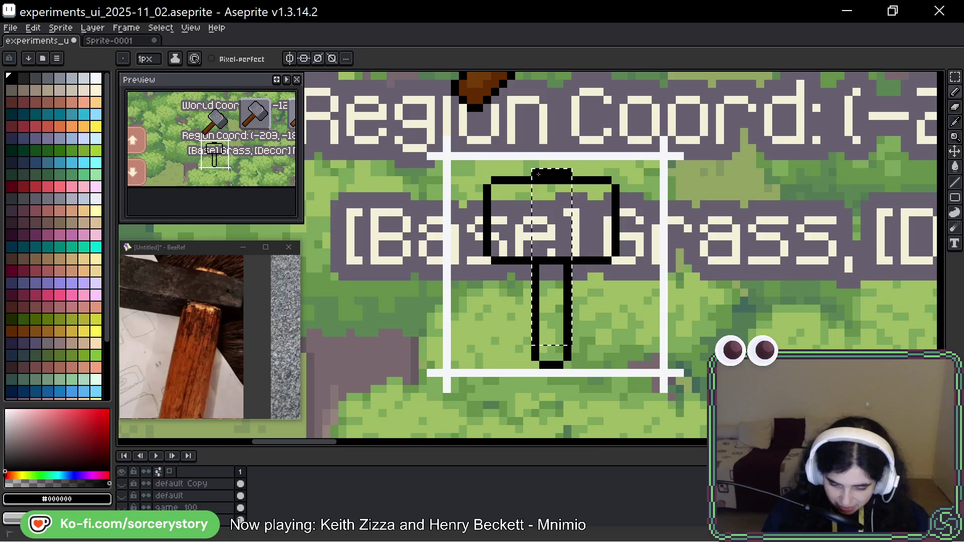
key("ctrl+d")
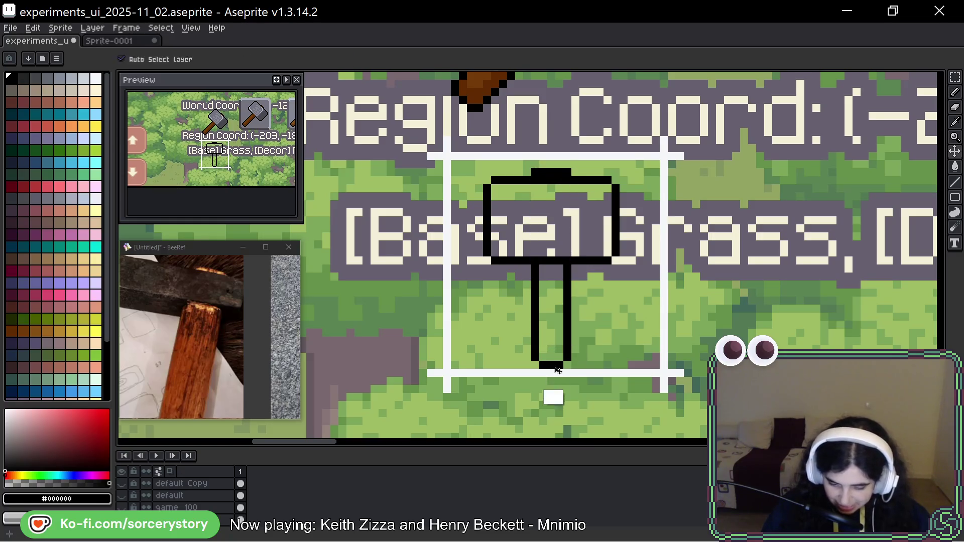
Shift the head's right half one pixel left to narrow it, then select the whole hammer
key("w")
key("m")
left_click_drag(553, 173, 637, 372)
key("Left")
key("ctrl+d")
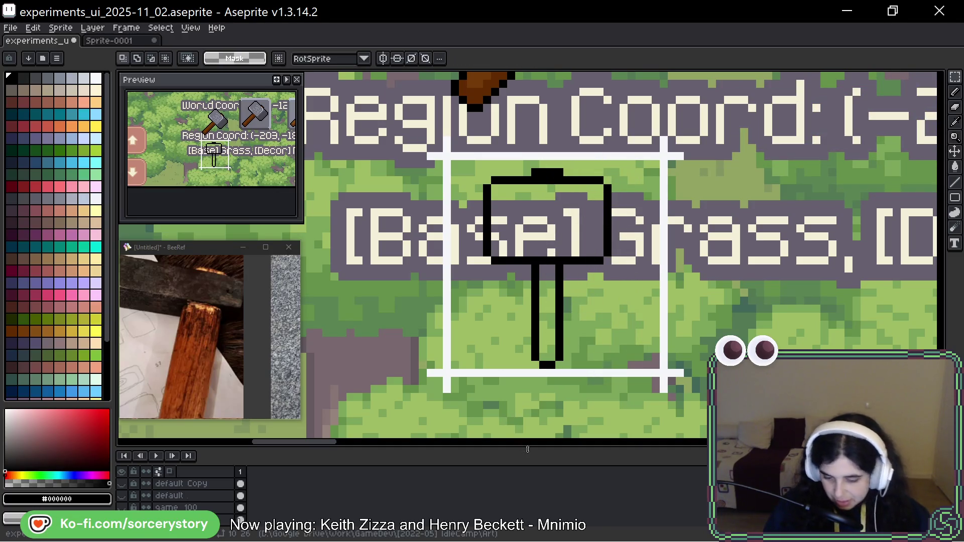
mouse_move(472, 166)
left_mouse_down()
mouse_move(532, 354)
mouse_move(638, 372)
left_mouse_up()
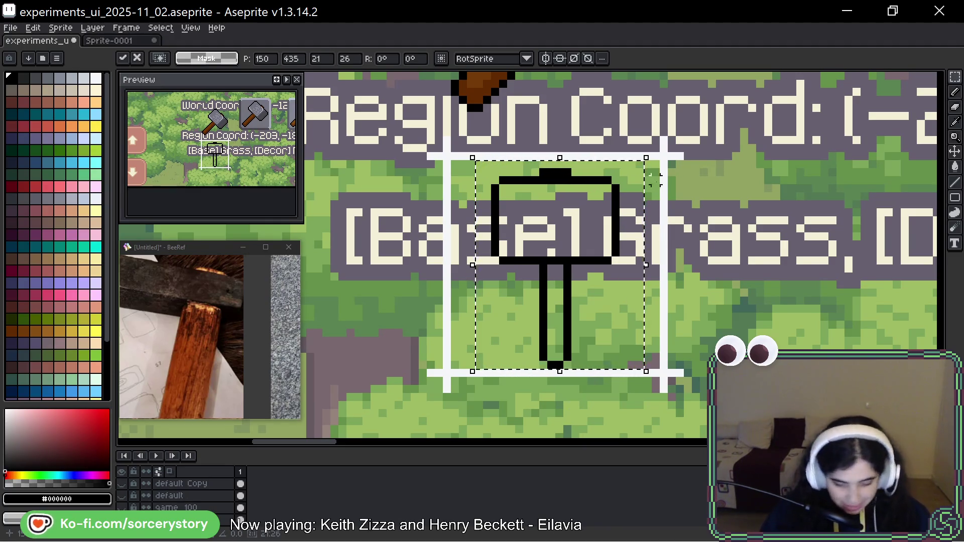
Fill the pixel at the handle's bottom end and add a black nub pixel atop the head
key("b")
left_click(557, 357)
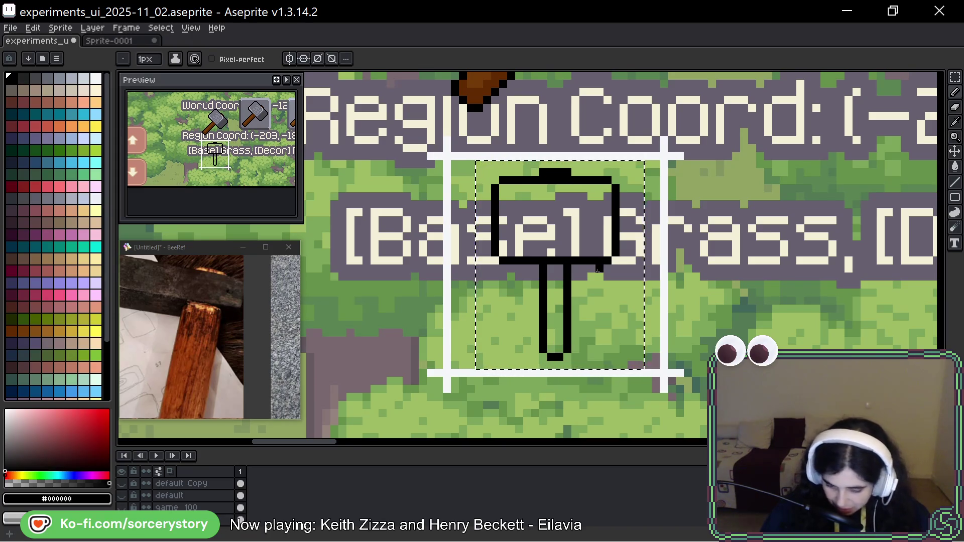
left_click(542, 156)
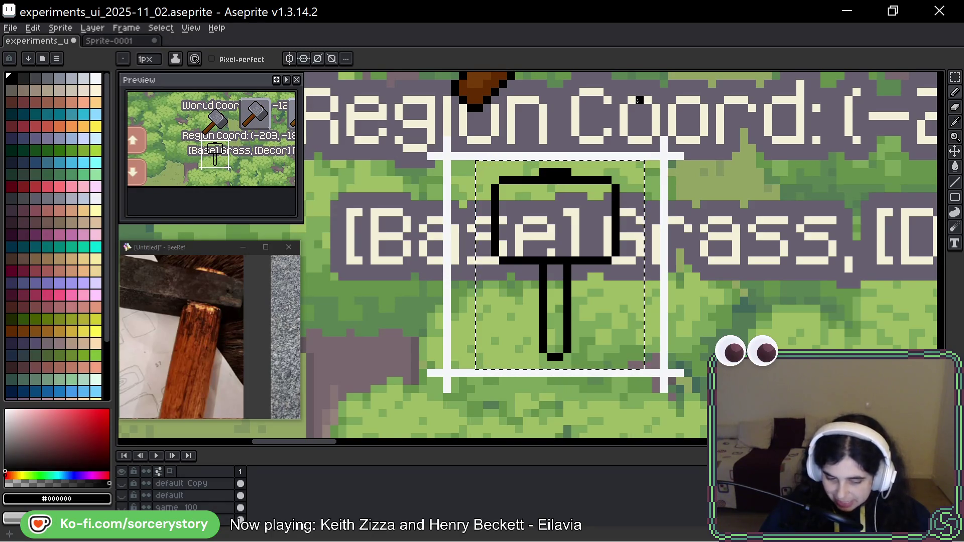
Clear the selection around the framed hammer outline, undoing a stray black loop
scroll(639, 100, "down", 1)
scroll(673, 185, "down", 1)
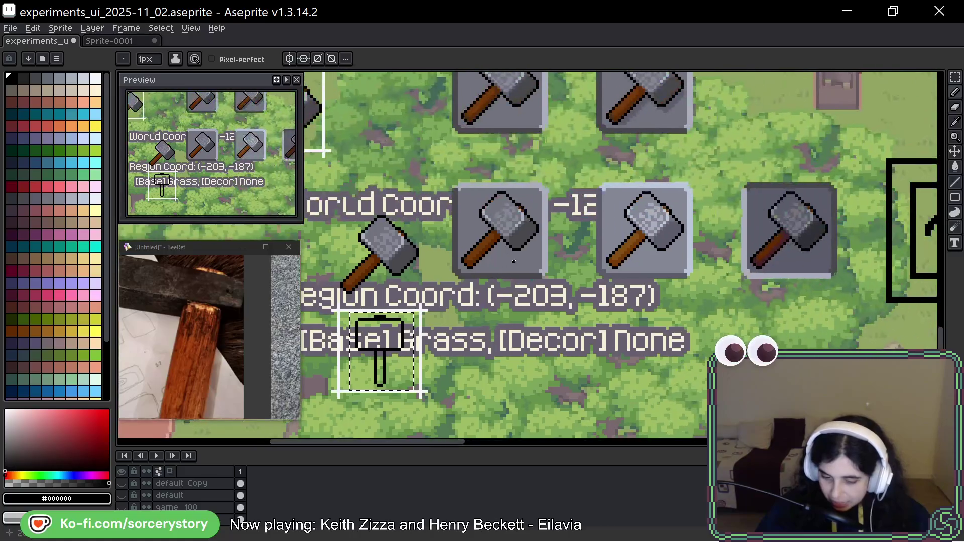
left_click_drag(375, 220, 553, 242)
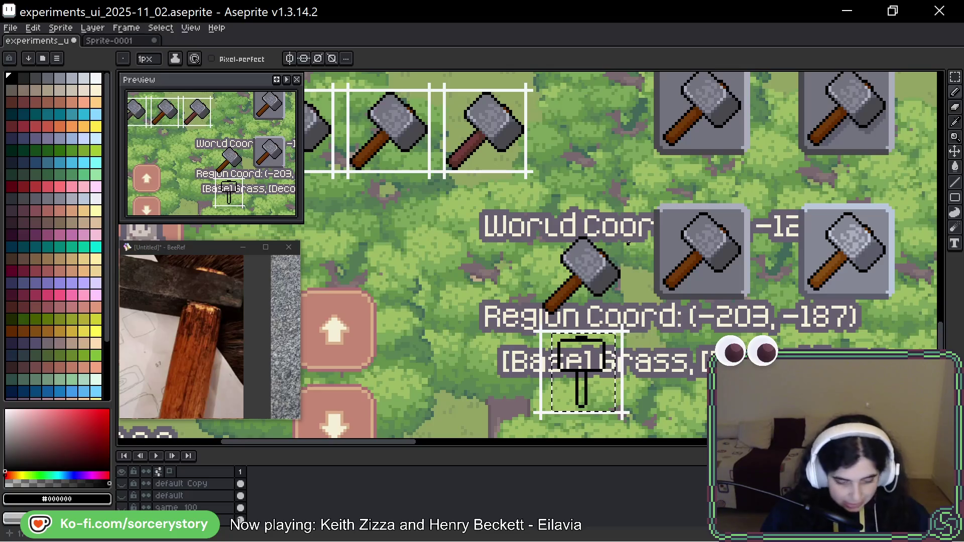
key("ctrl+d")
mouse_move(597, 210)
left_mouse_down()
mouse_move(553, 351)
mouse_move(623, 212)
left_mouse_up()
key("ctrl+z")
key("ctrl+z")
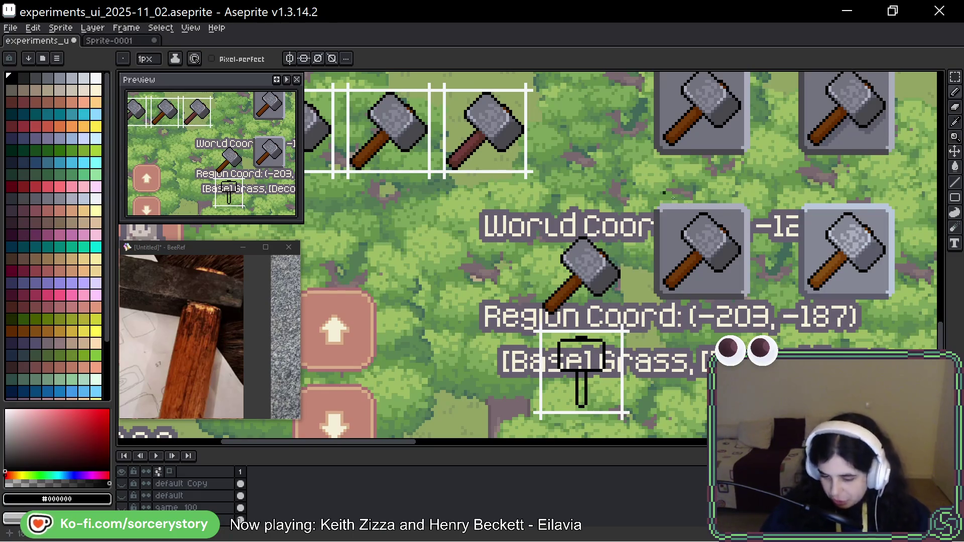
Bring the Firefox window with the Pictish stone carvings photo over the canvas
scroll(757, 291, "up", 5)
scroll(757, 290, "right", 5)
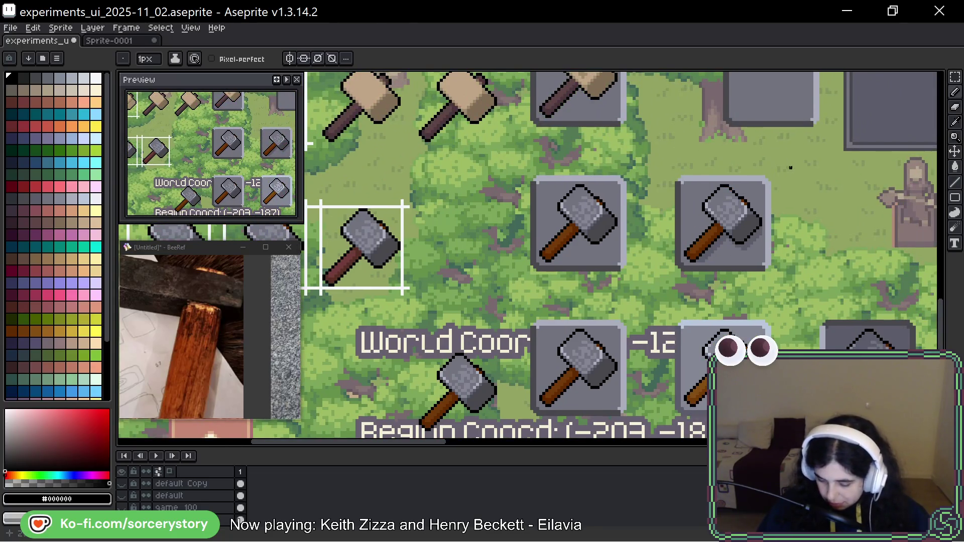
scroll(552, 241, "down", 10)
scroll(552, 241, "left", 4)
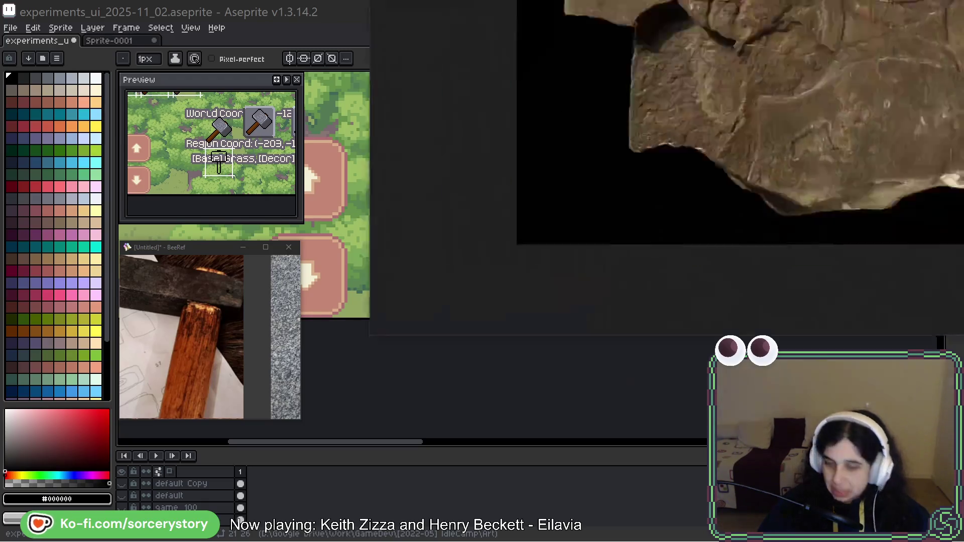
mouse_move(817, 0)
left_mouse_down()
mouse_move(652, 134)
mouse_move(350, 47)
left_mouse_up()
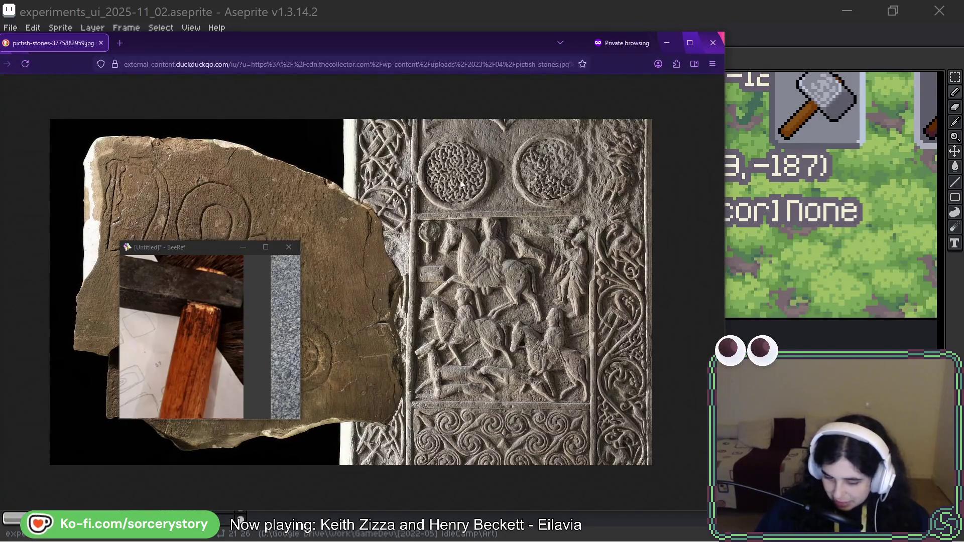
Inspect the carved stone reference at 220% zoom, then return to Aseprite
scroll(461, 186, "up", 6, "ctrl")
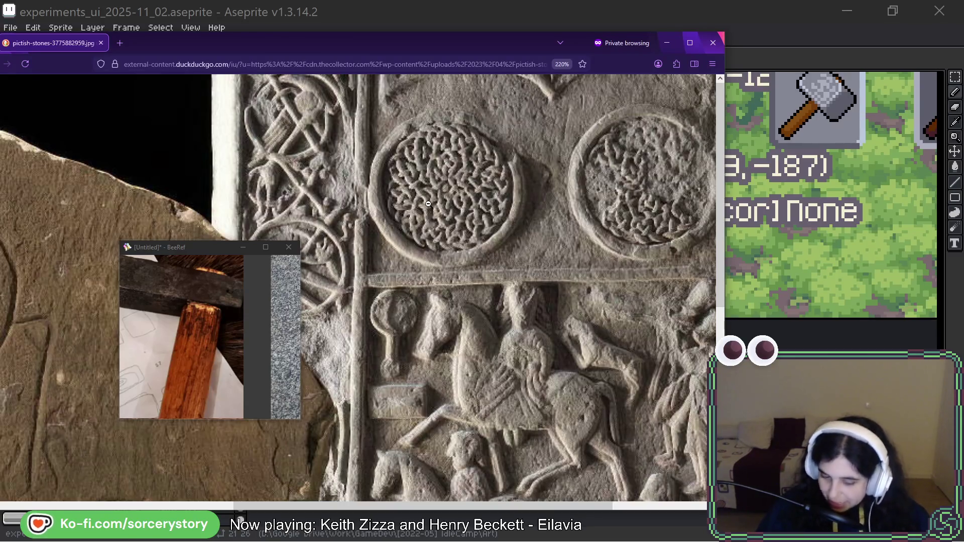
scroll(428, 236, "down", 5)
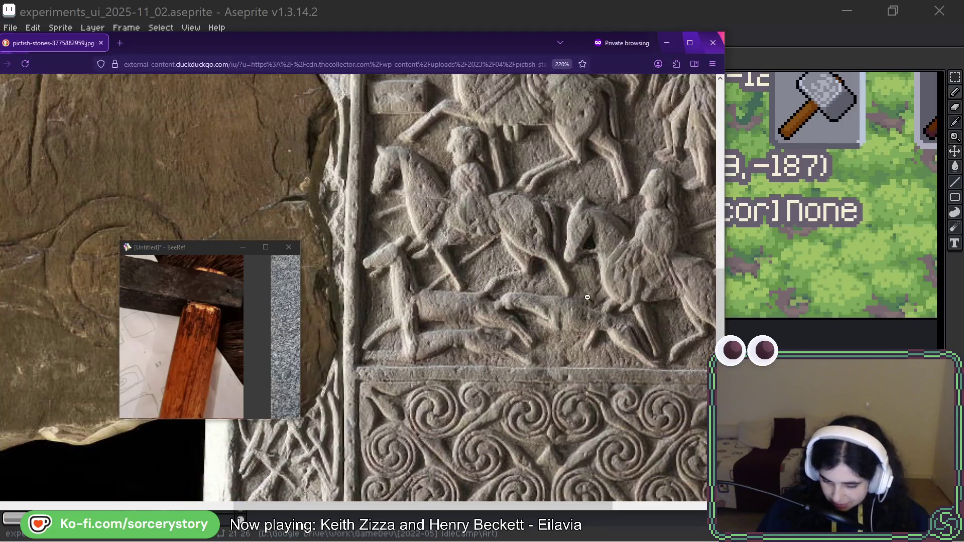
scroll(588, 297, "up", 5)
key("alt+Tab")
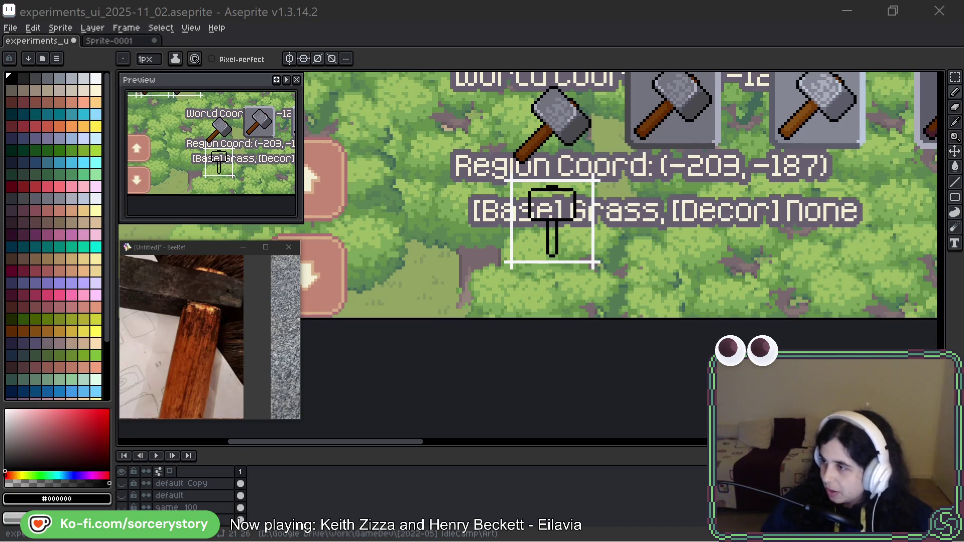
Bring the Pictish stone carvings photo back in front of Aseprite
key("alt+Tab")
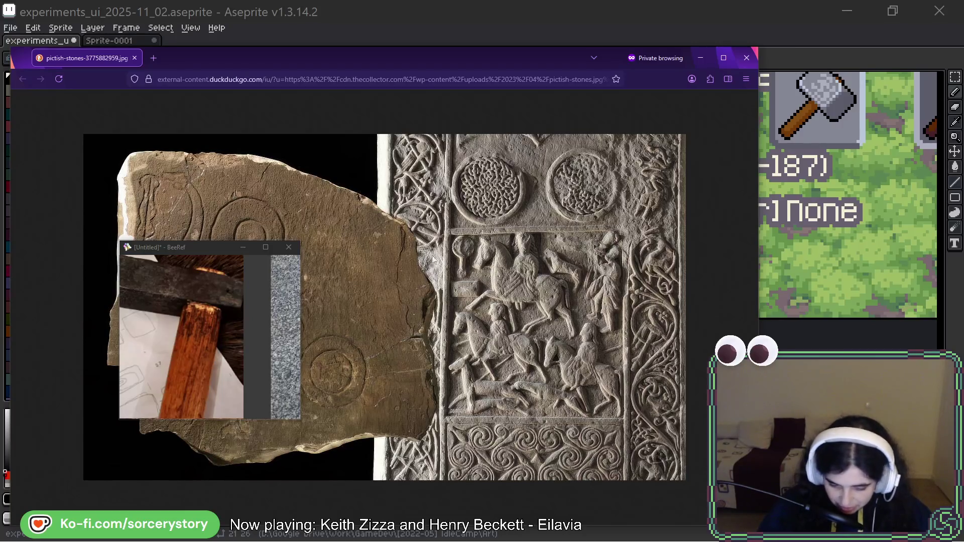
Hide the stone-carving reference again so the framed hammer outline shows in Aseprite
key("alt+Tab")
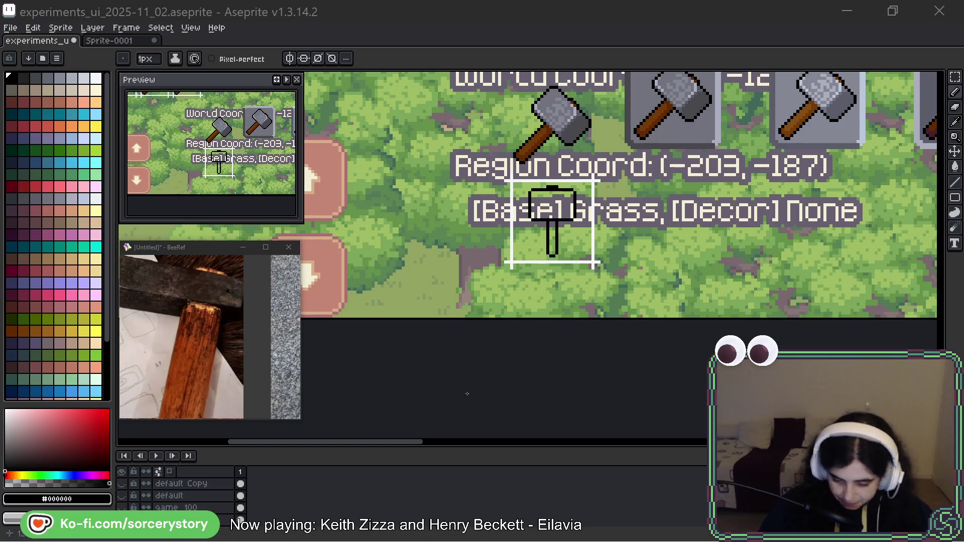
scroll(561, 180, "up", 2)
Pan to the free-standing grey hammer under the World Coord text, undoing a stray loop
key("h")
mouse_move(705, 183)
left_mouse_down()
mouse_move(675, 291)
mouse_move(681, 349)
left_mouse_up()
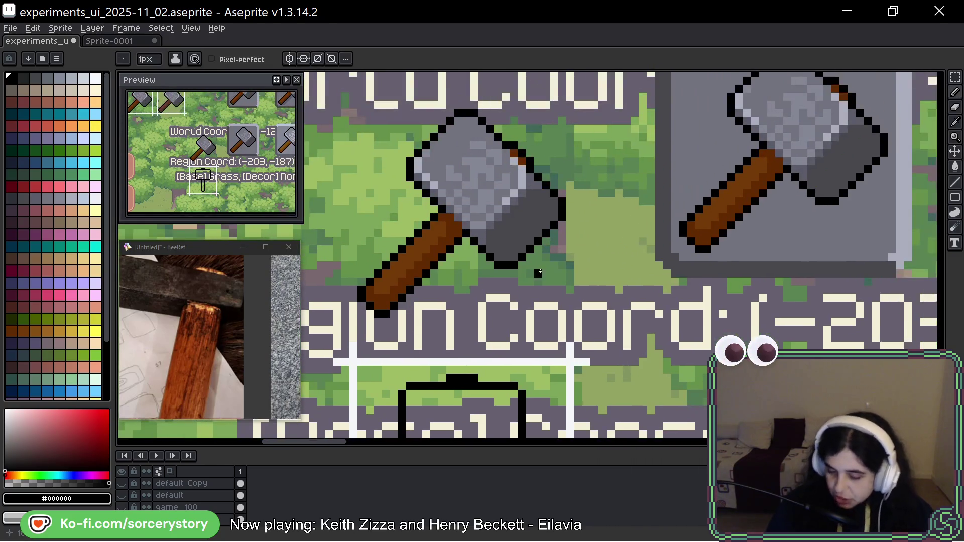
left_click_drag(605, 167, 644, 229)
mouse_move(630, 158)
left_mouse_down()
mouse_move(625, 111)
mouse_move(593, 372)
mouse_move(635, 150)
left_mouse_up()
key("ctrl+z")
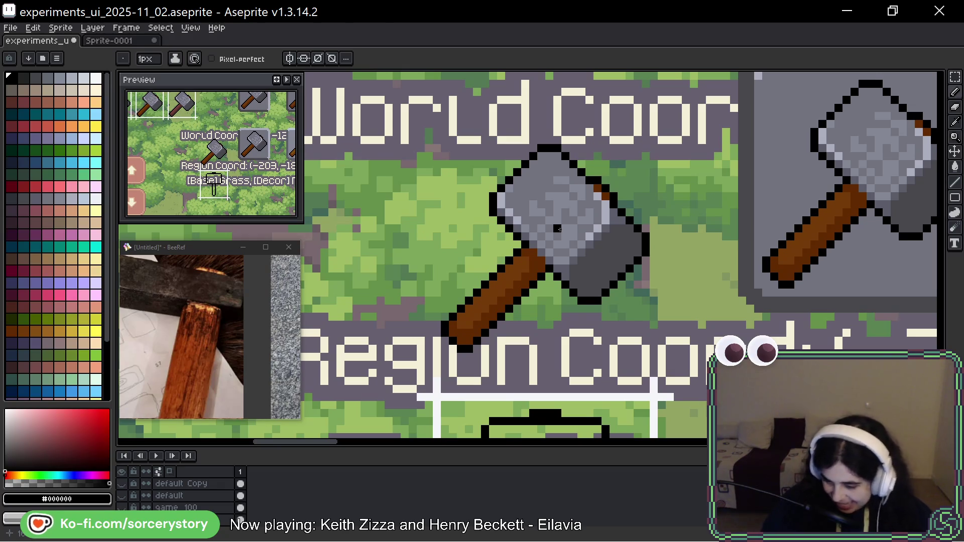
Draw a rectangular selection around the grey hammer
key("w")
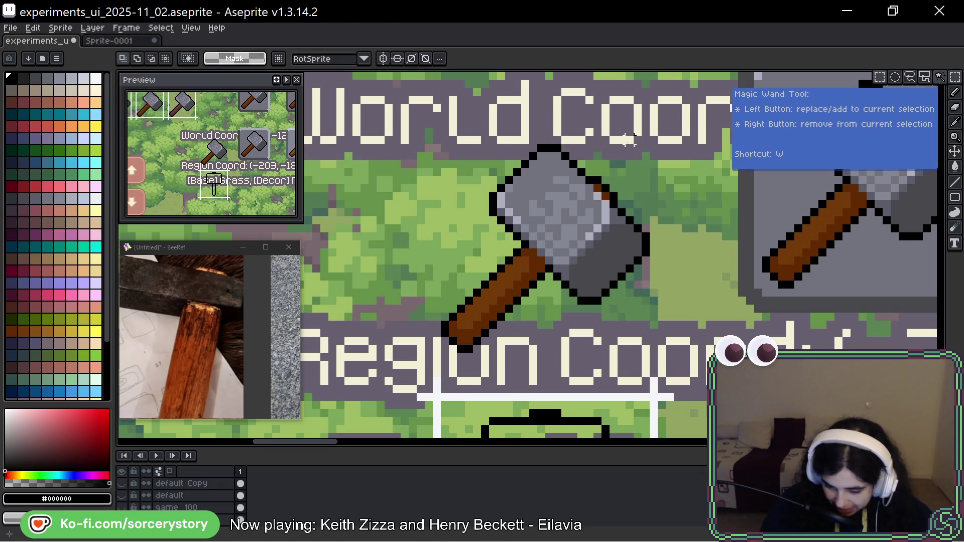
left_click_drag(644, 134, 447, 339)
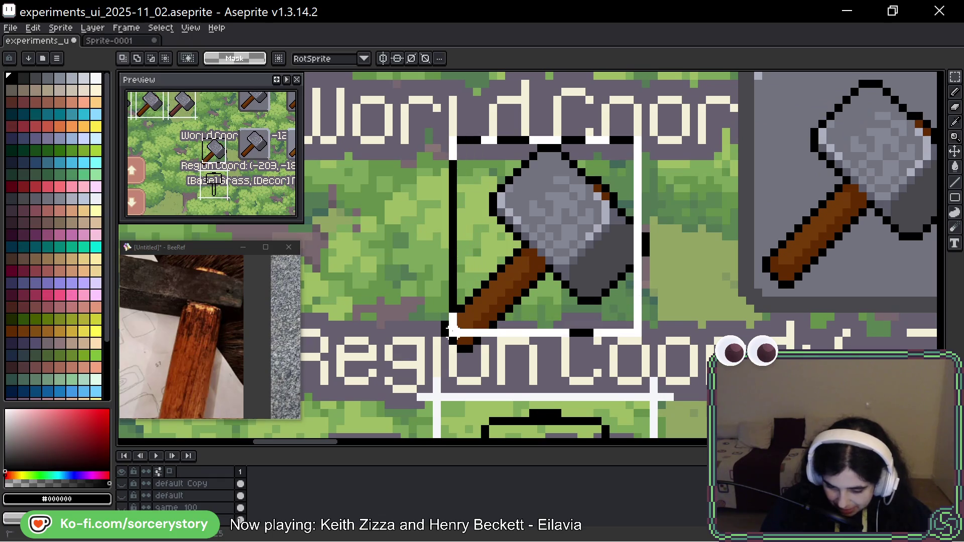
mouse_move(648, 146)
left_mouse_down()
mouse_move(456, 357)
mouse_move(432, 357)
mouse_move(444, 350)
left_mouse_up()
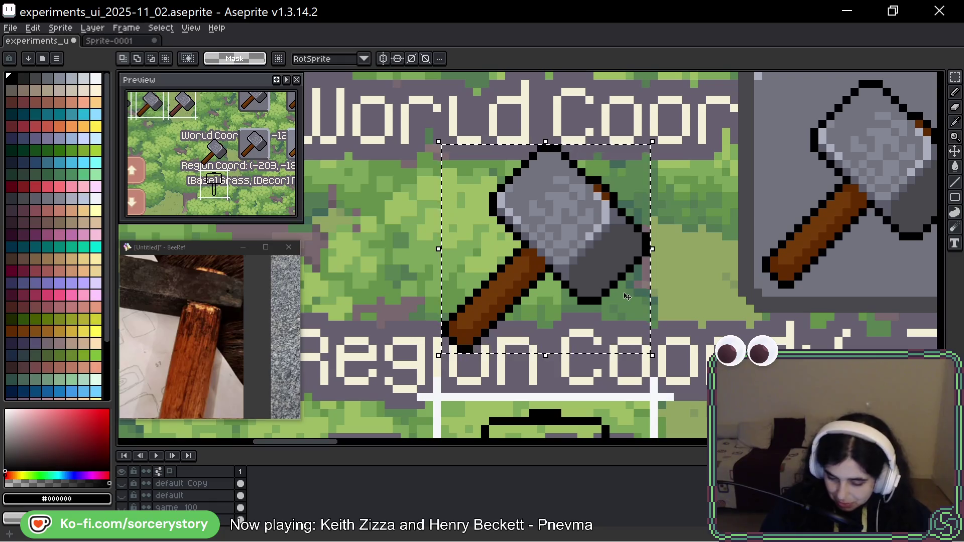
scroll(622, 294, "down", 5)
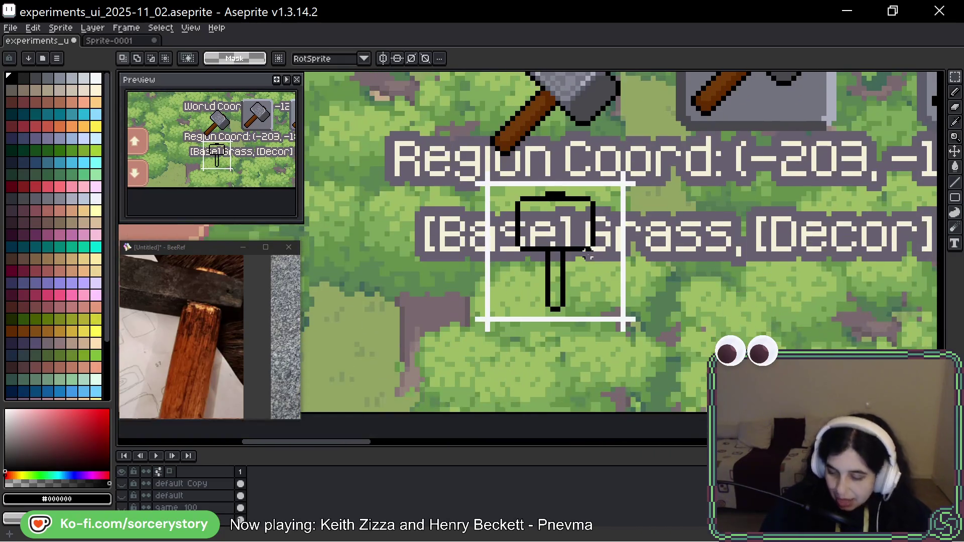
scroll(552, 241, "up", 1)
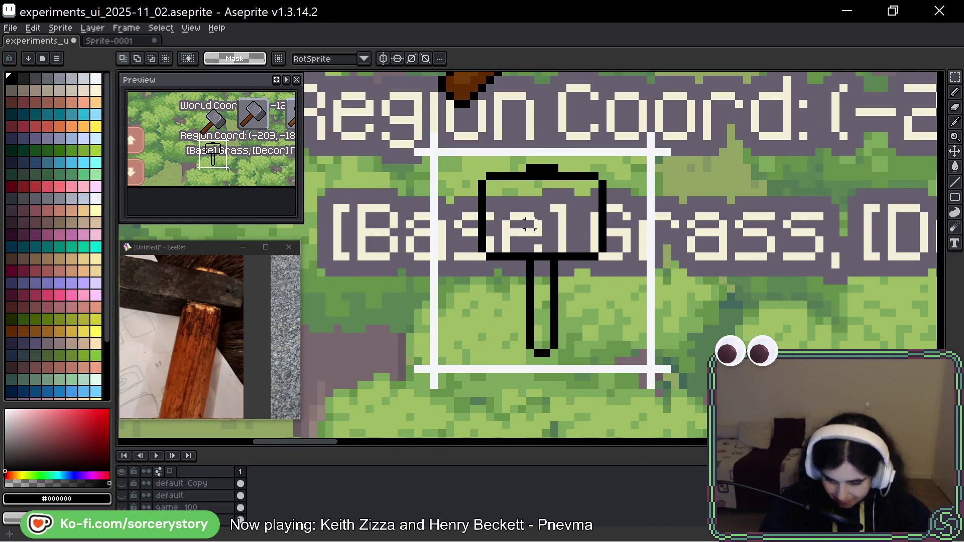
scroll(533, 242, "up", 1)
scroll(533, 242, "up", 1)
left_click_drag(527, 222, 509, 148)
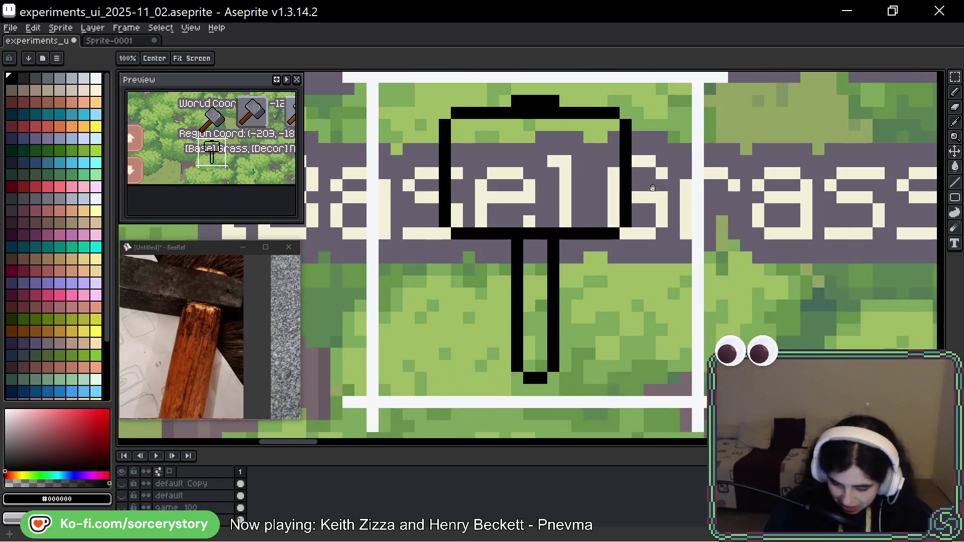
left_click_drag(733, 117, 733, 124)
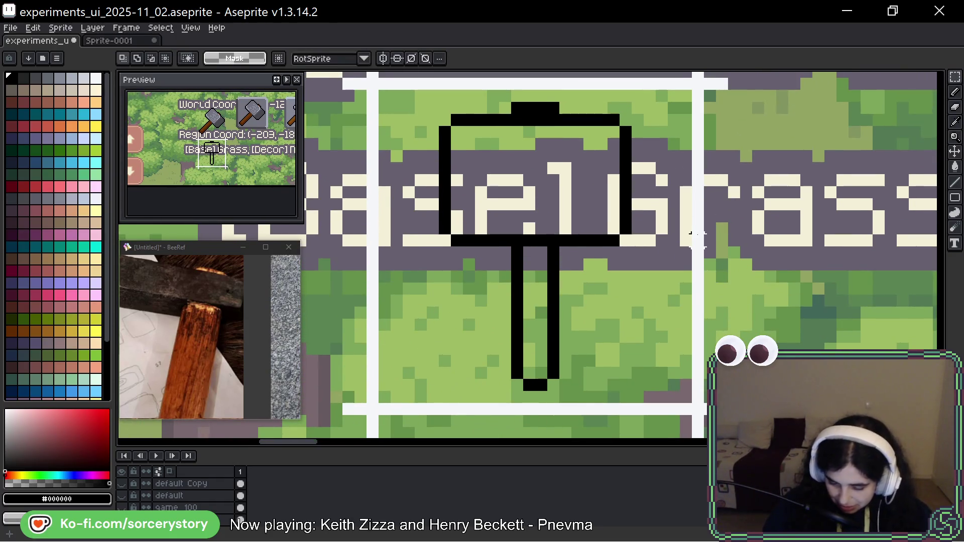
key("b")
left_click_drag(541, 396, 530, 396)
key("ctrl+z")
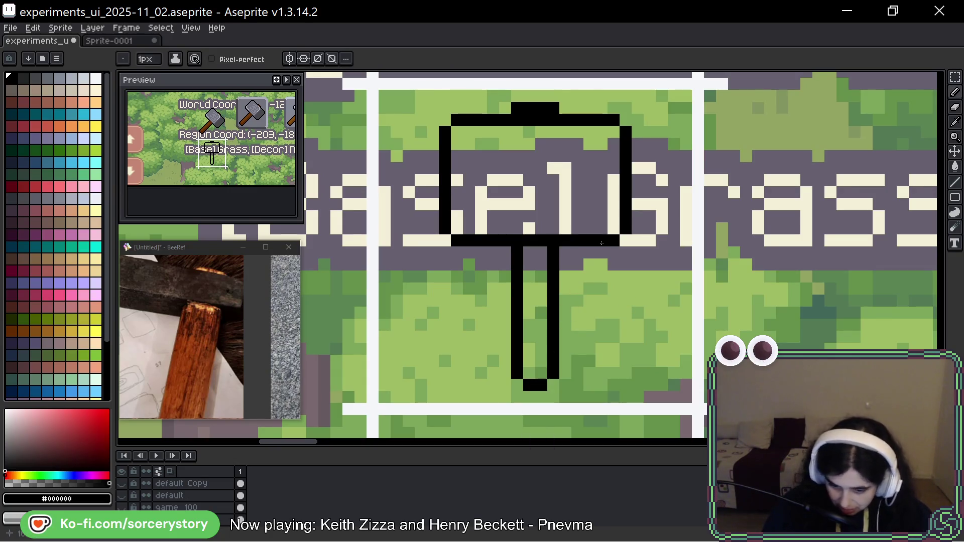
left_click_drag(673, 301, 677, 324)
mouse_move(684, 261)
left_mouse_down()
mouse_move(683, 333)
mouse_move(687, 316)
left_mouse_up()
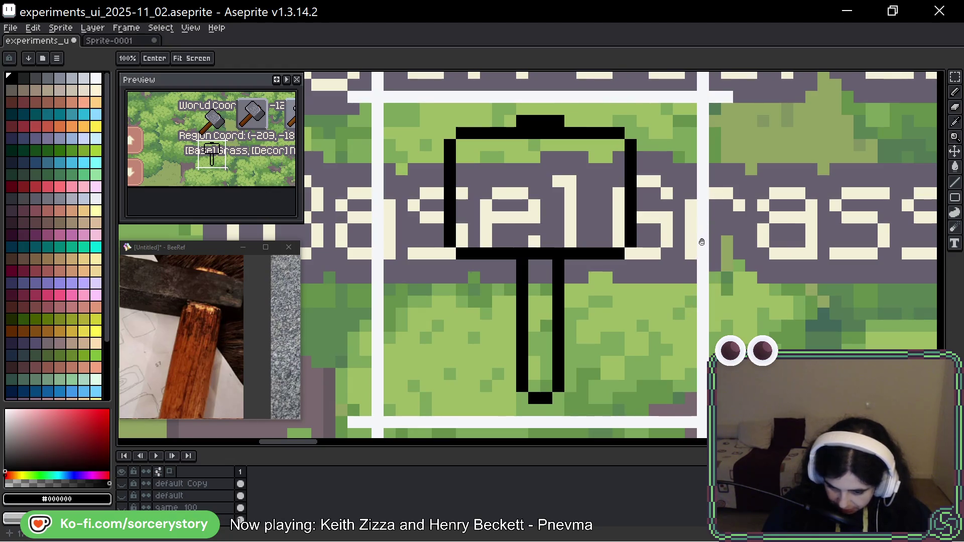
key("b")
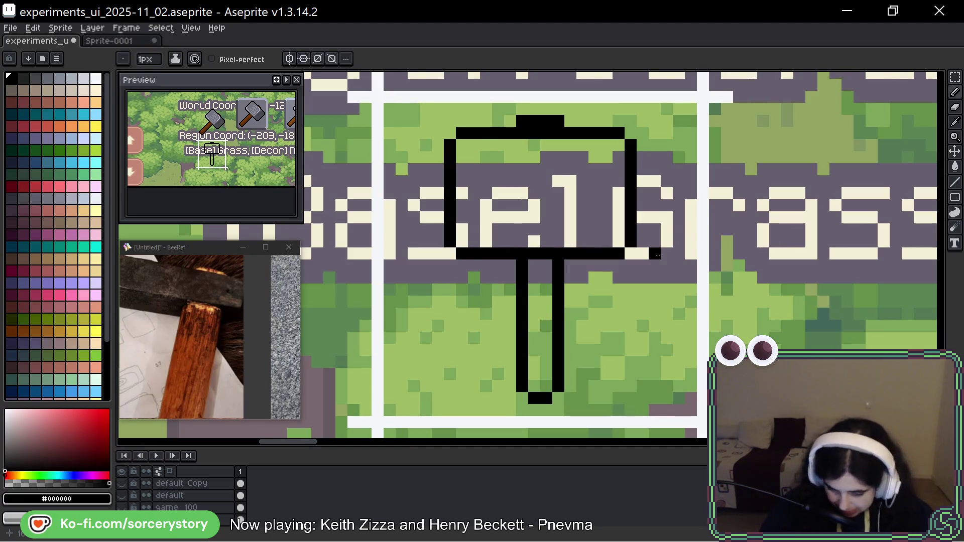
scroll(657, 255, "down", 2)
scroll(500, 351, "up", 1)
scroll(500, 351, "up", 3)
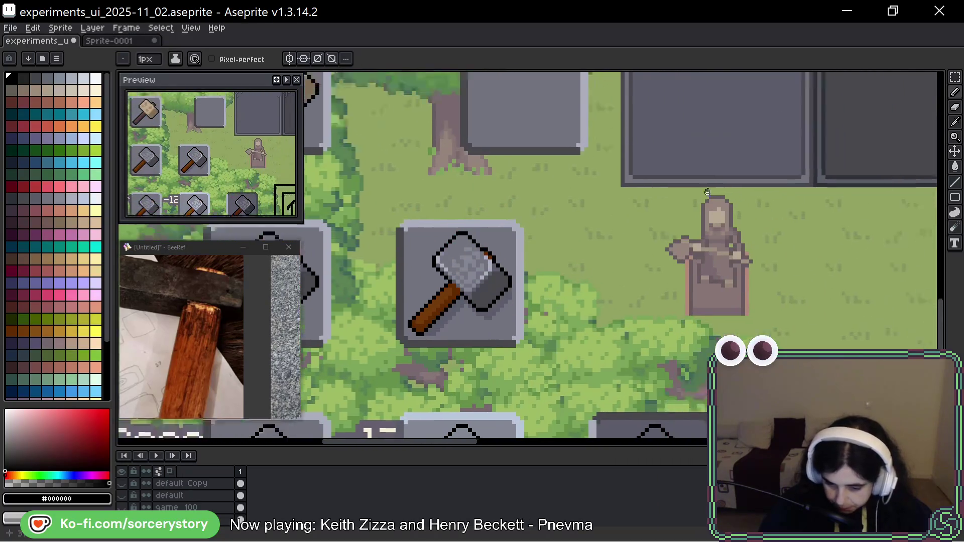
Select the strip of grey shade swatches and move it just left of the hammer sketch
key("w")
scroll(577, 250, "up", 2)
scroll(577, 250, "up", 1)
left_click_drag(473, 117, 542, 187)
mouse_move(506, 155)
left_mouse_down()
mouse_move(346, 402)
mouse_move(346, 361)
mouse_move(431, 210)
left_mouse_up()
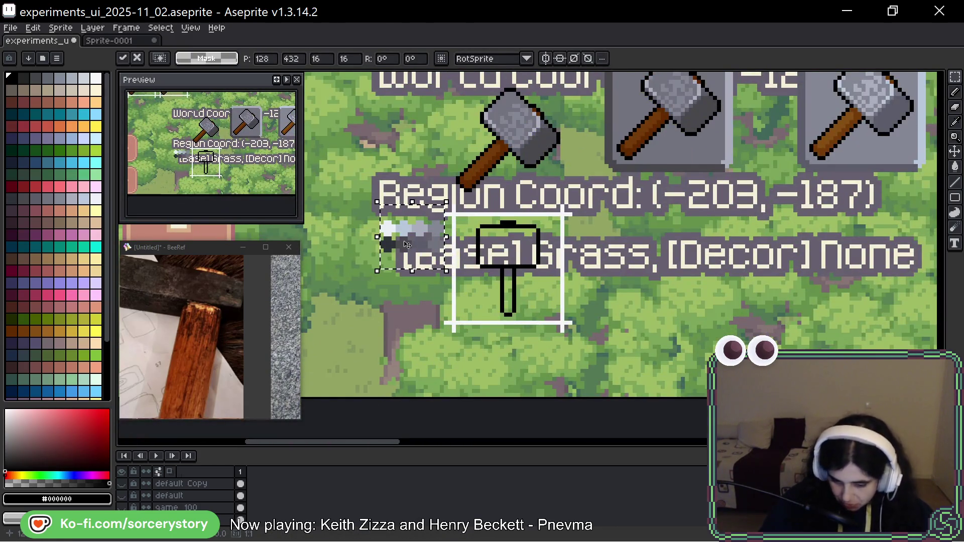
scroll(497, 221, "up", 1)
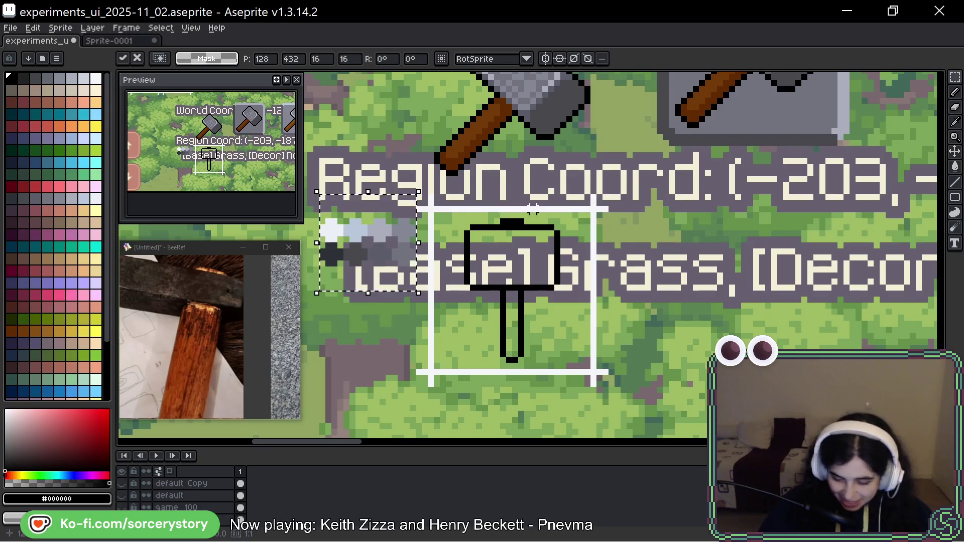
scroll(533, 209, "up", 3)
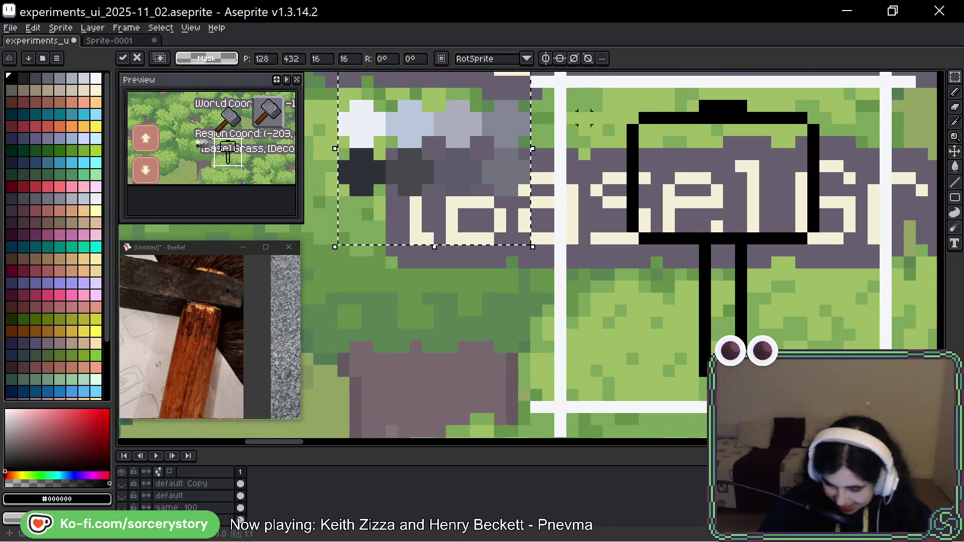
scroll(584, 111, "down", 3)
scroll(528, 137, "up", 3)
left_click_drag(528, 136, 837, 432)
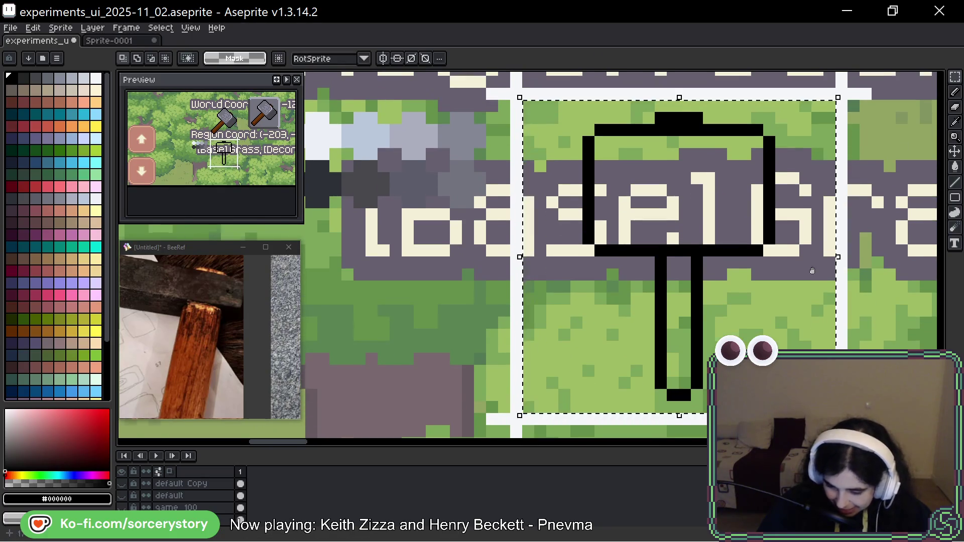
Add a black pixel inside the hammer sketch and sample the hammer-head grey #73737F
key("b")
left_click(638, 214)
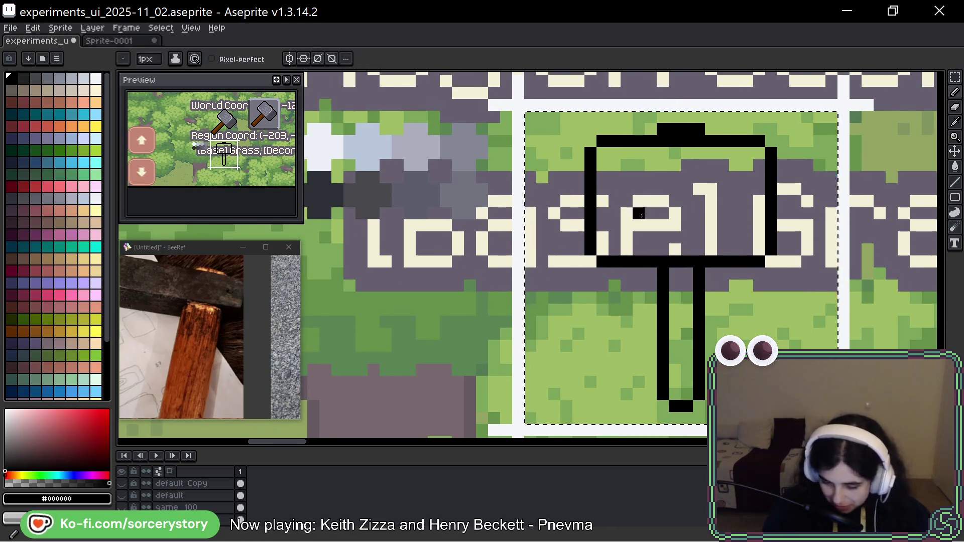
left_click_drag(638, 214, 703, 229)
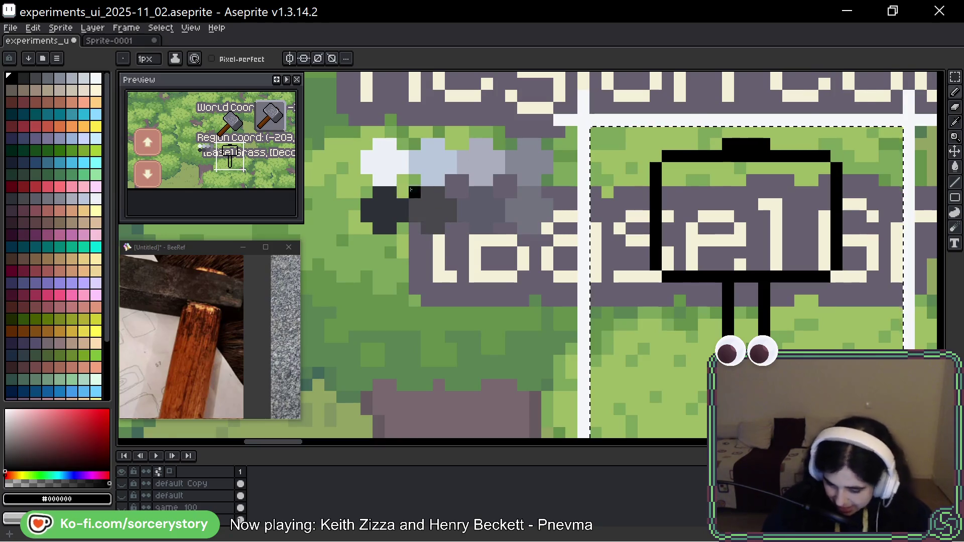
scroll(322, 369, "down", 3)
left_click(639, 217, "alt")
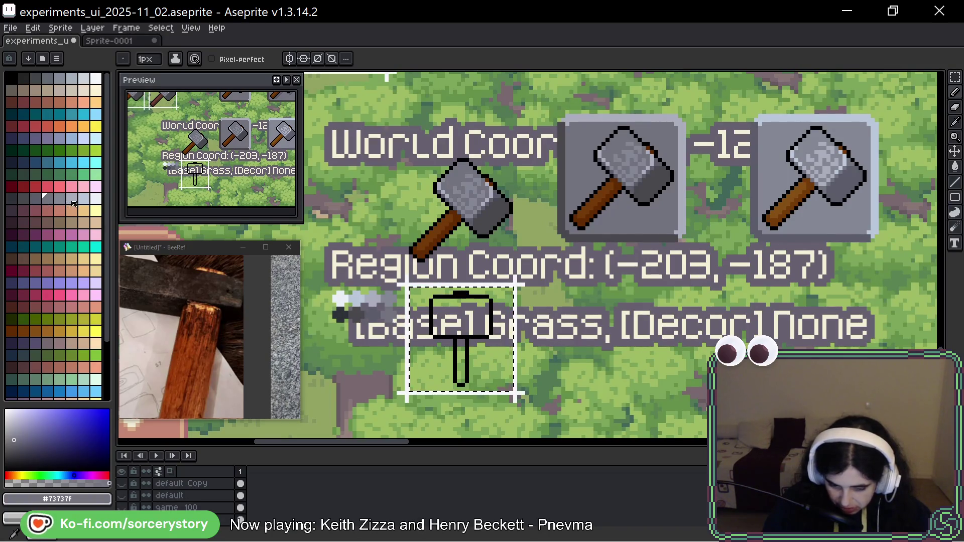
key("alt")
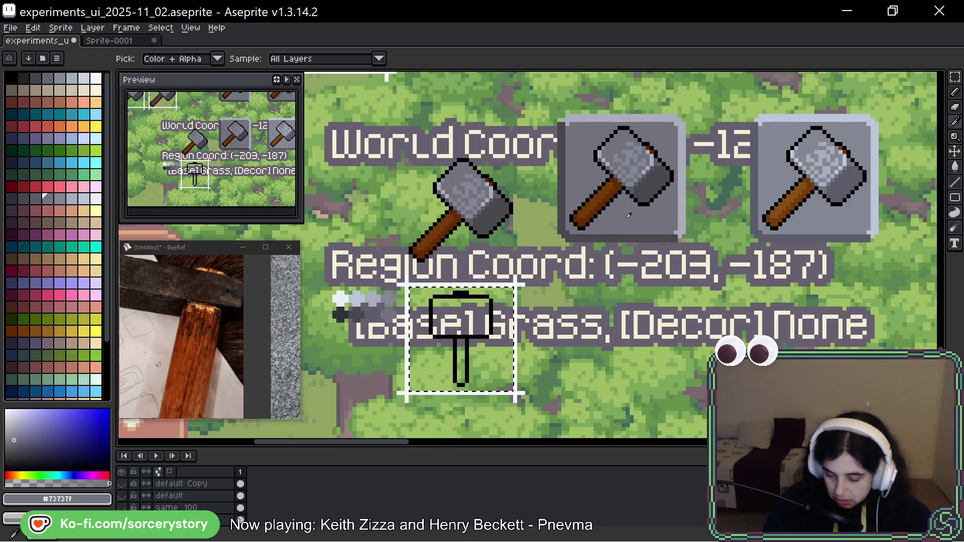
scroll(519, 307, "down", 1)
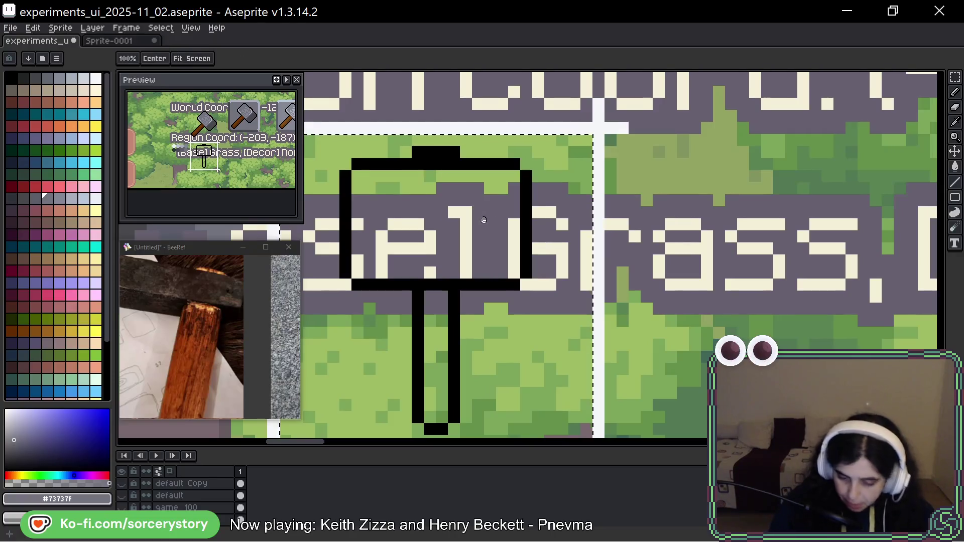
Trace the head outline in grey #73737F, then bucket-fill the hammer head and handle
left_click_drag(597, 224, 735, 200)
mouse_move(565, 140)
left_mouse_down()
mouse_move(650, 141)
mouse_move(662, 160)
mouse_move(663, 253)
mouse_move(500, 259)
mouse_move(482, 148)
mouse_move(491, 227)
left_mouse_up()
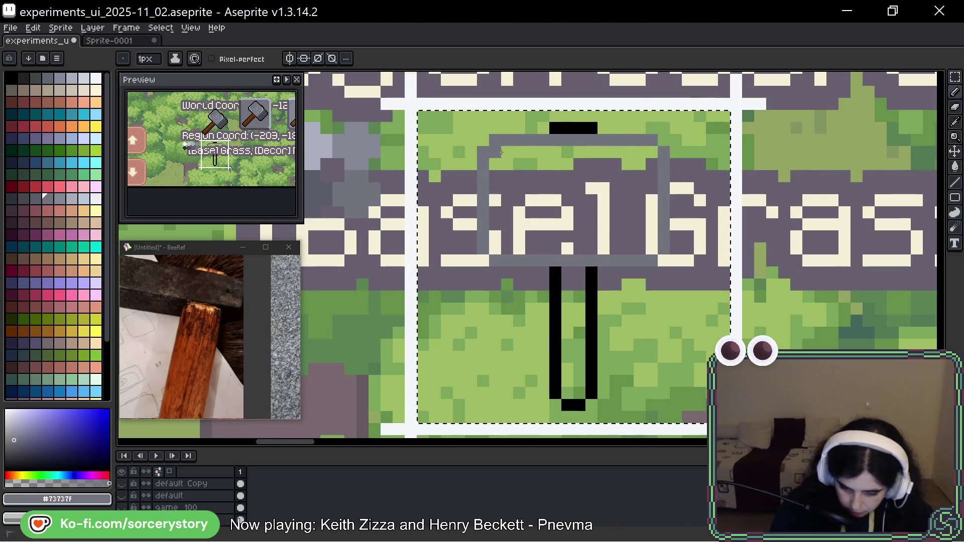
key("g")
left_click(618, 196)
key("ctrl+z")
left_click(241, 60)
left_click(573, 211)
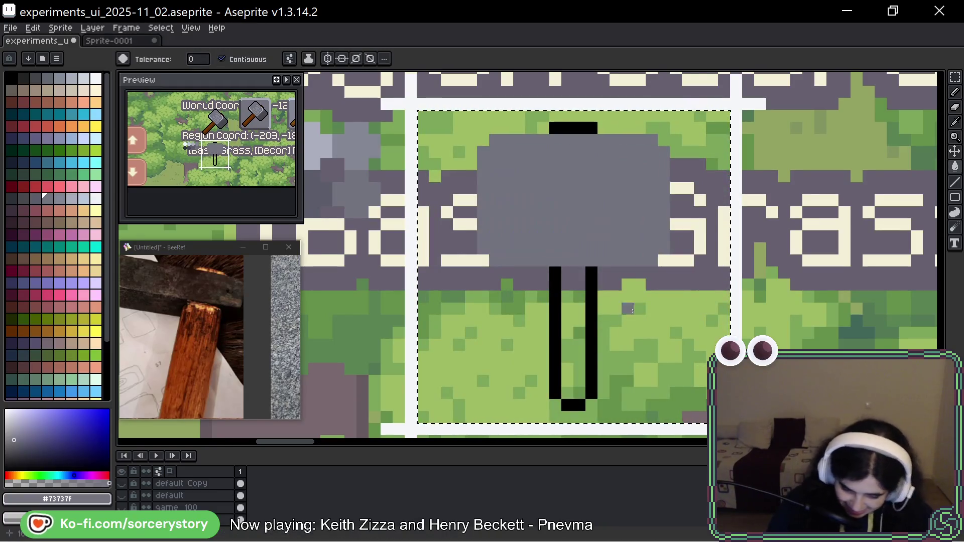
left_click(578, 309)
Pencil grey over the handle's black left edge and the black strip atop the head
key("b")
mouse_move(554, 286)
left_mouse_down()
mouse_move(557, 381)
mouse_move(591, 266)
left_mouse_up()
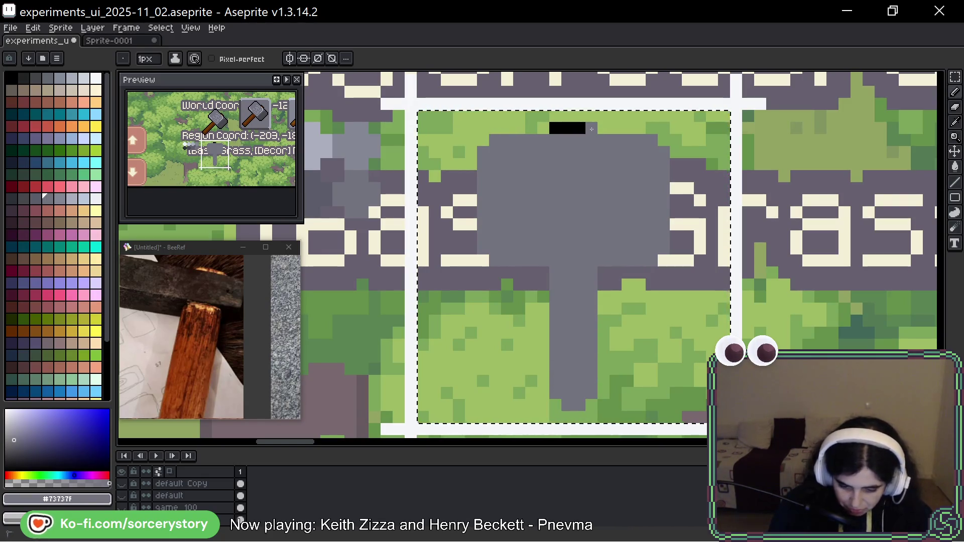
left_click_drag(585, 128, 552, 128)
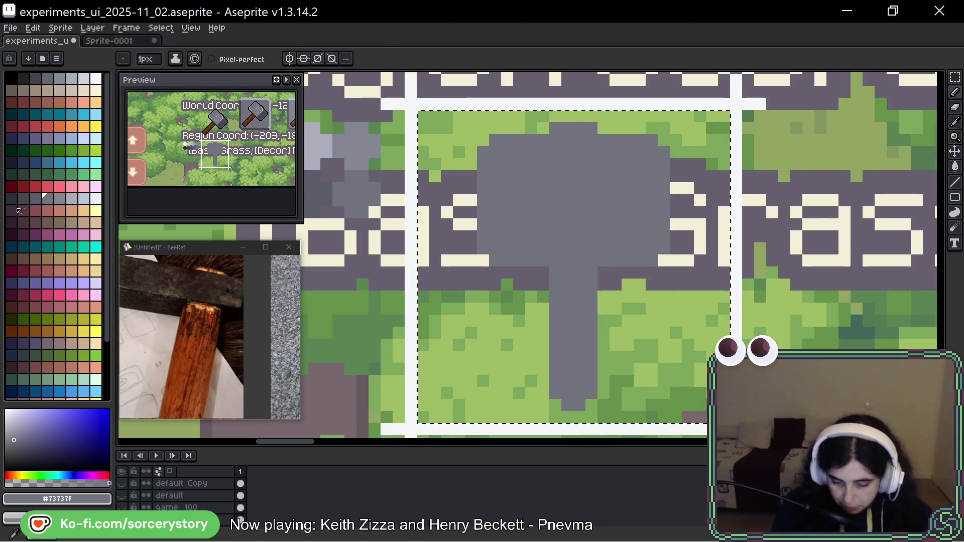
Draw a dark grey shadow under the hammer head and down the handle
left_click(39, 201)
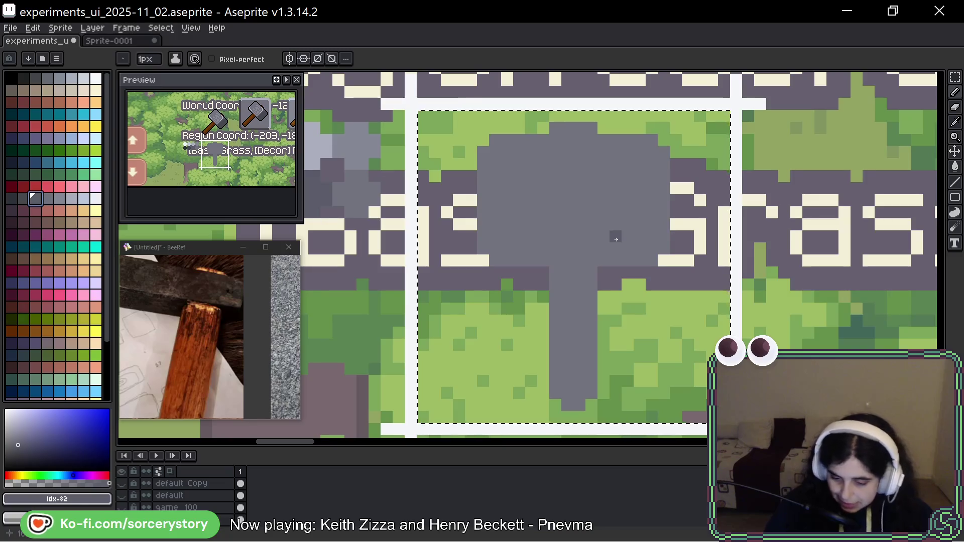
mouse_move(616, 239)
left_mouse_down()
mouse_move(655, 196)
mouse_move(580, 274)
left_mouse_up()
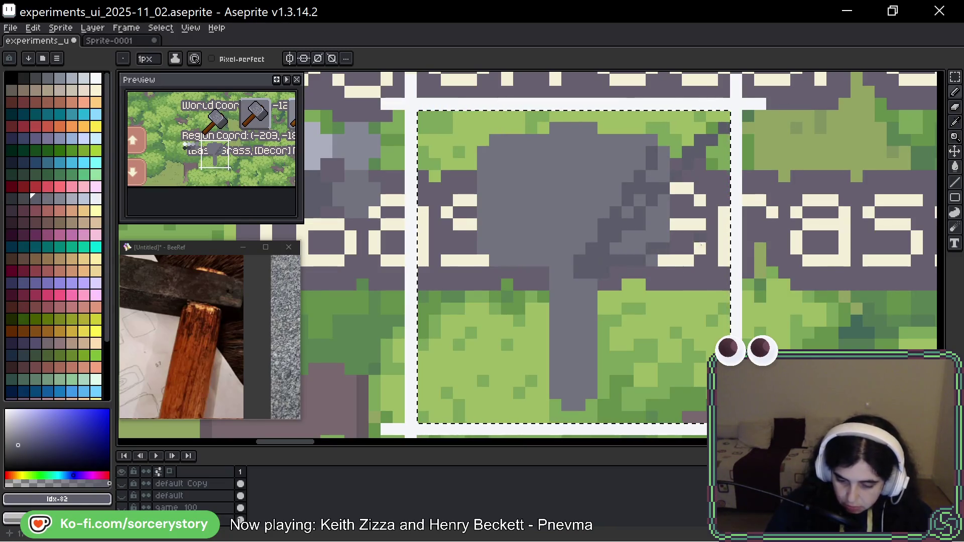
key("ctrl+z")
key("ctrl+z")
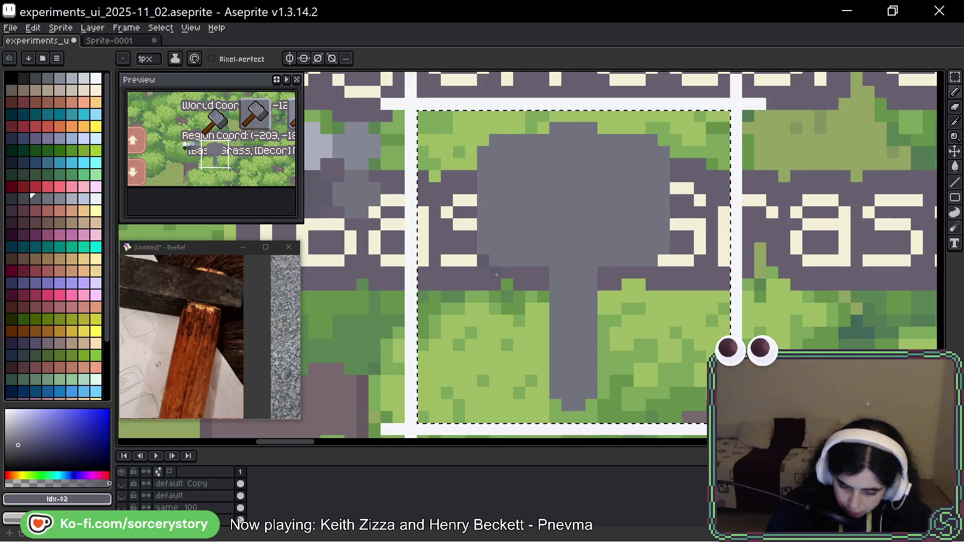
mouse_move(484, 263)
left_mouse_down()
mouse_move(543, 291)
mouse_move(548, 386)
left_mouse_up()
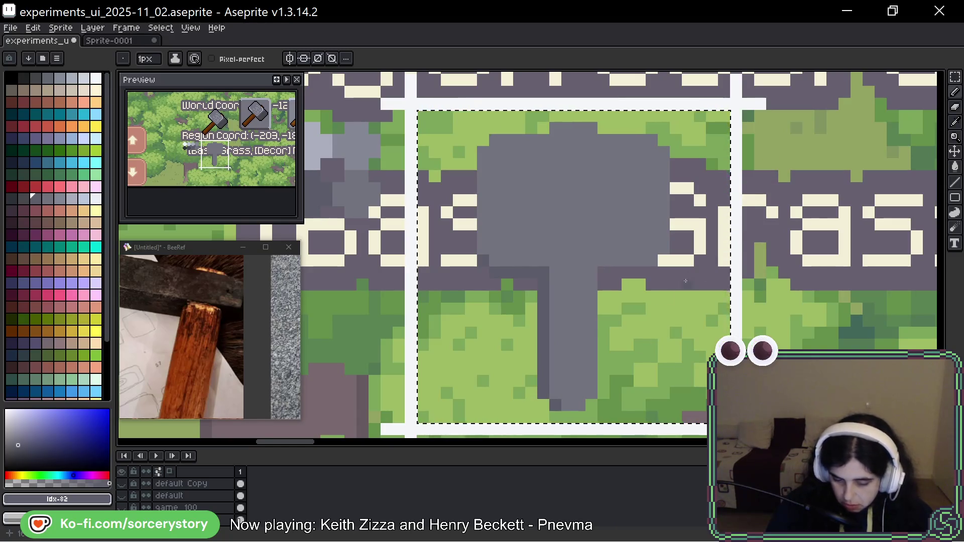
Outline the head's underside and the handle's left side in dark grey
key("bracketleft")
left_click(499, 192)
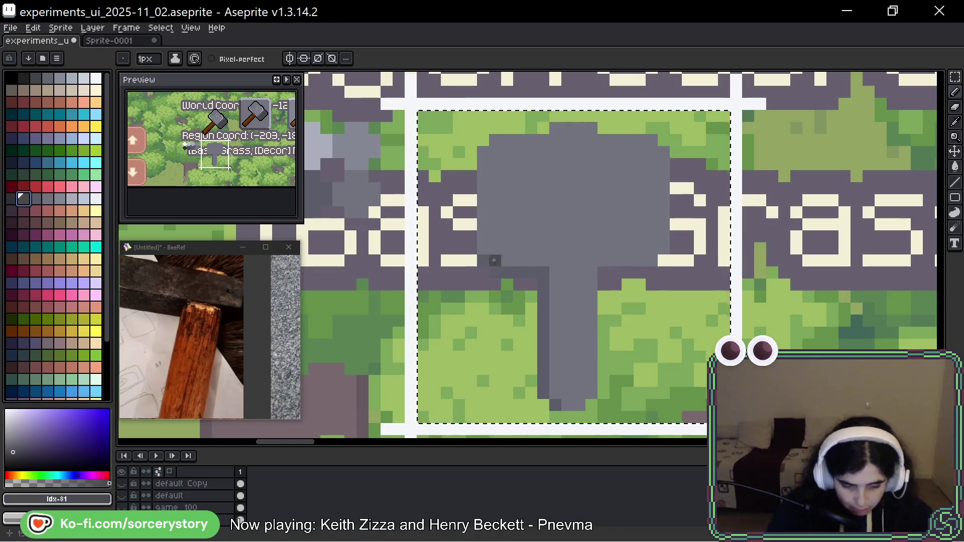
key("g")
left_click(539, 345)
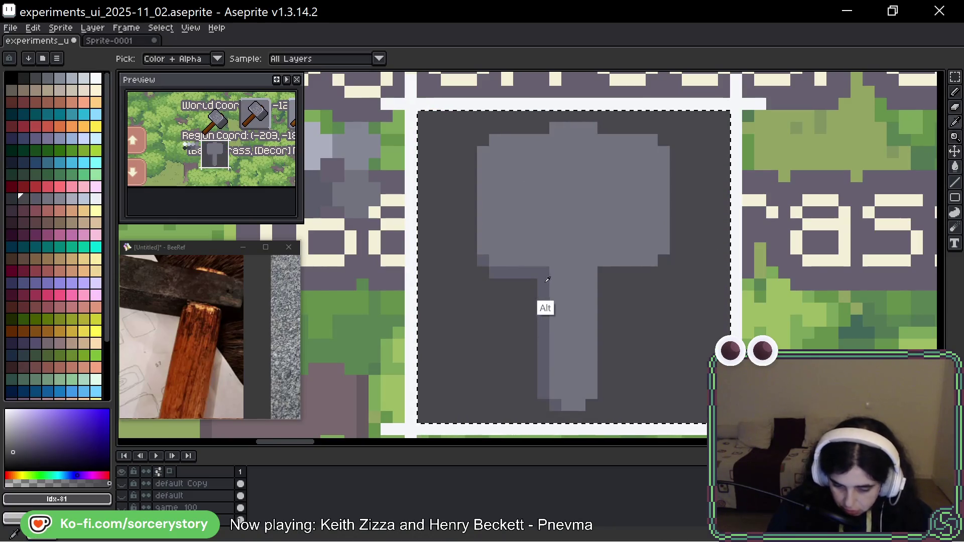
mouse_move(641, 313)
left_mouse_down()
mouse_move(568, 347)
mouse_move(602, 293)
left_mouse_up()
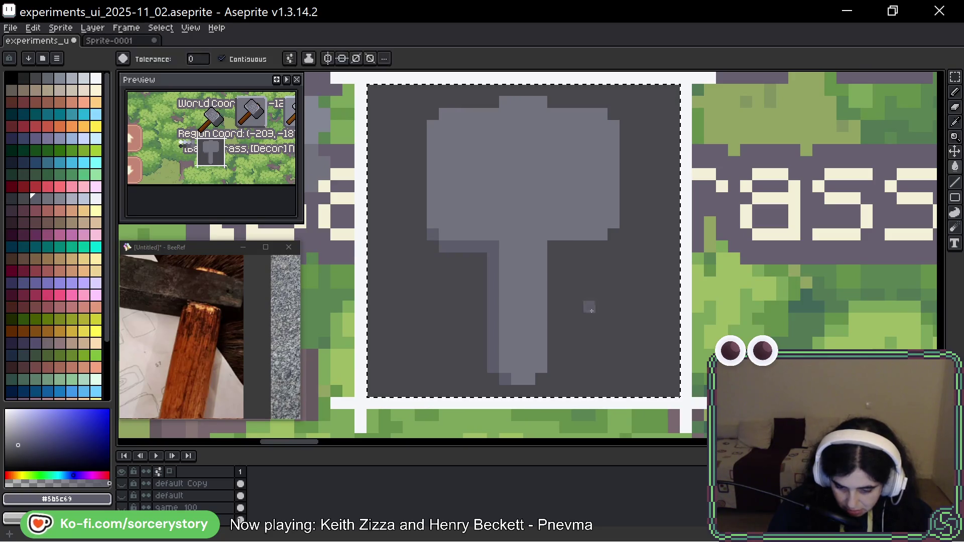
key("ctrl+z")
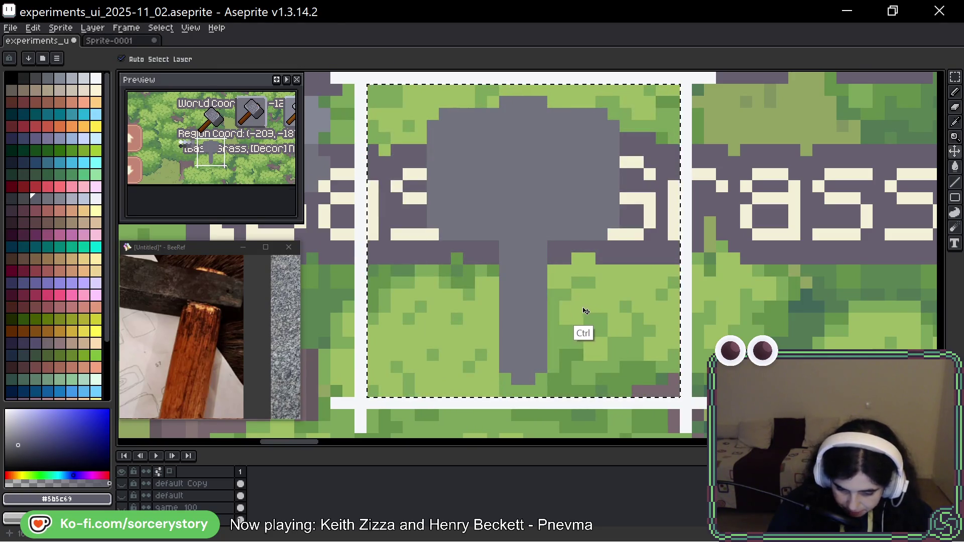
key("w")
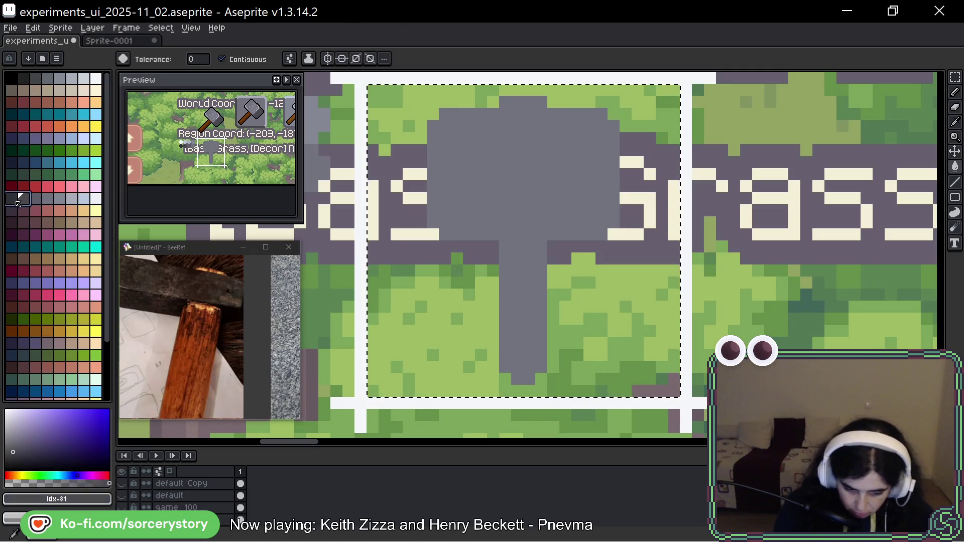
key("bracketleft")
left_click(452, 251)
key("ctrl+z")
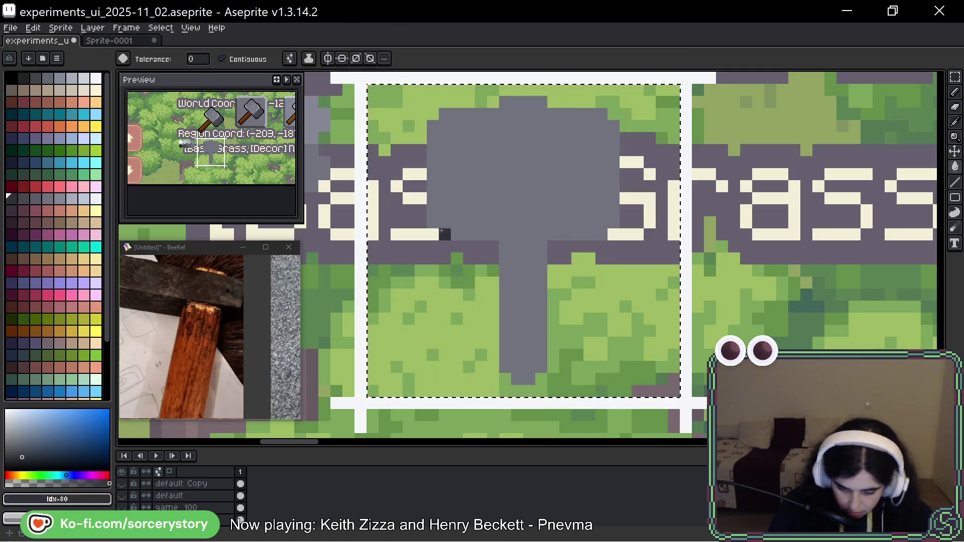
key("b")
left_click(432, 234)
mouse_move(445, 248)
left_mouse_down()
mouse_move(482, 248)
mouse_move(505, 379)
left_mouse_up()
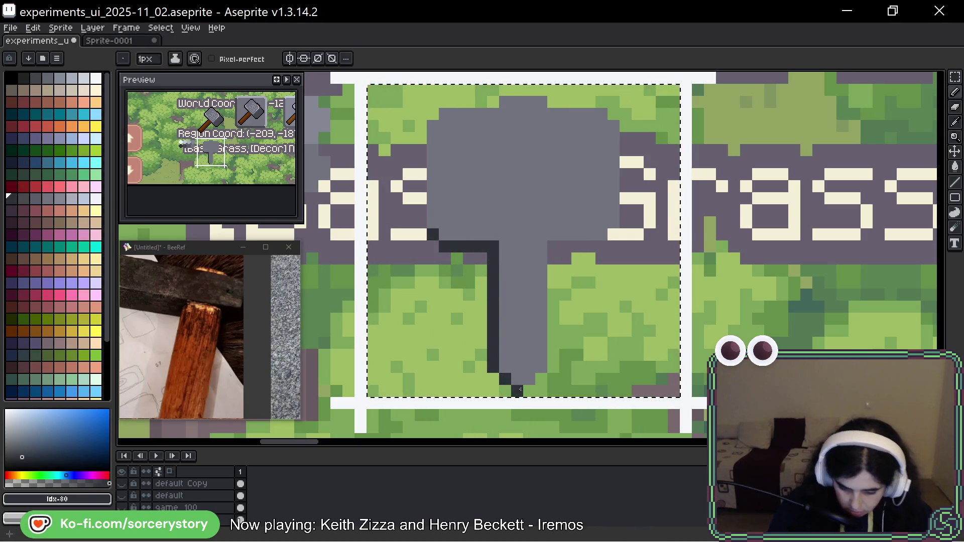
Try filling the background around the hammer with dark grey, then revert it
left_click(21, 197)
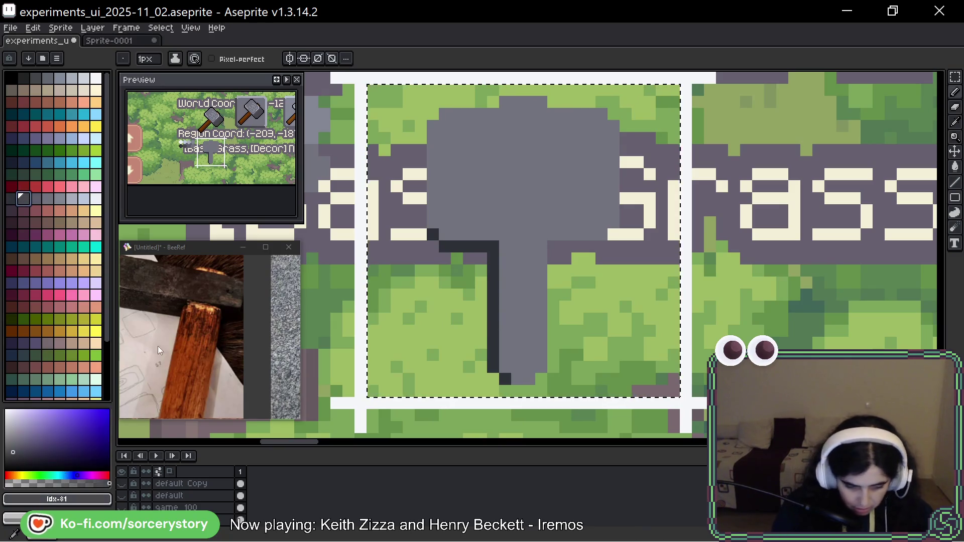
key("g")
left_click(420, 294)
left_click_drag(723, 219, 714, 235)
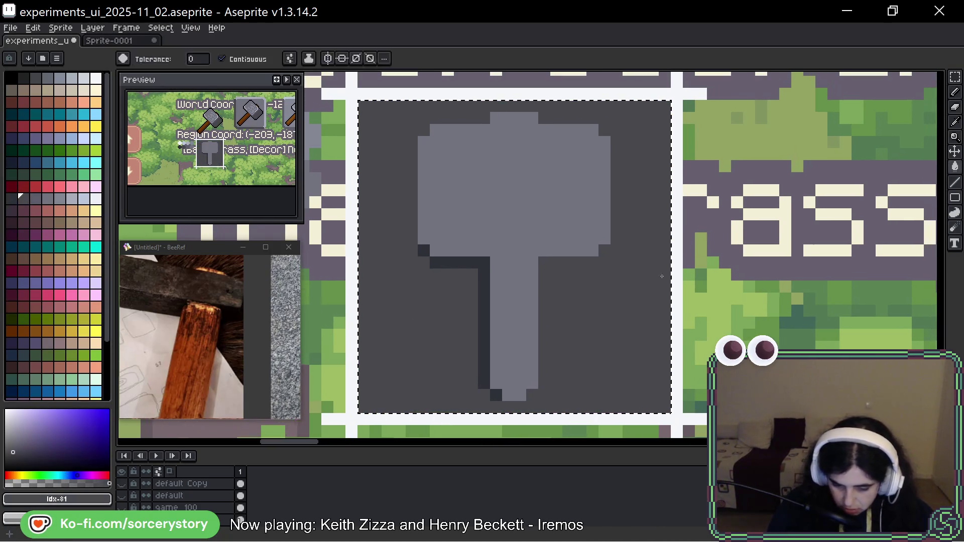
left_click(482, 288, "alt")
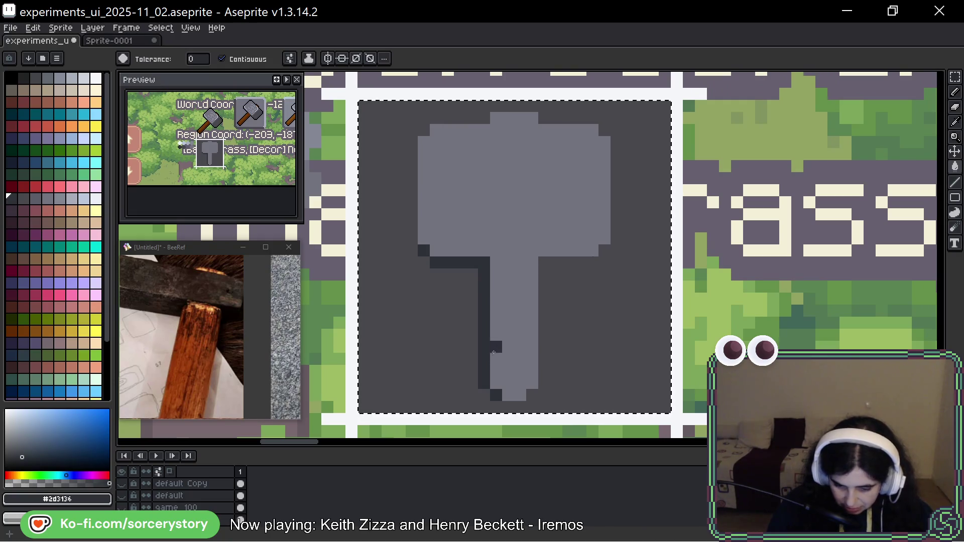
left_click(581, 287)
key("ctrl+z")
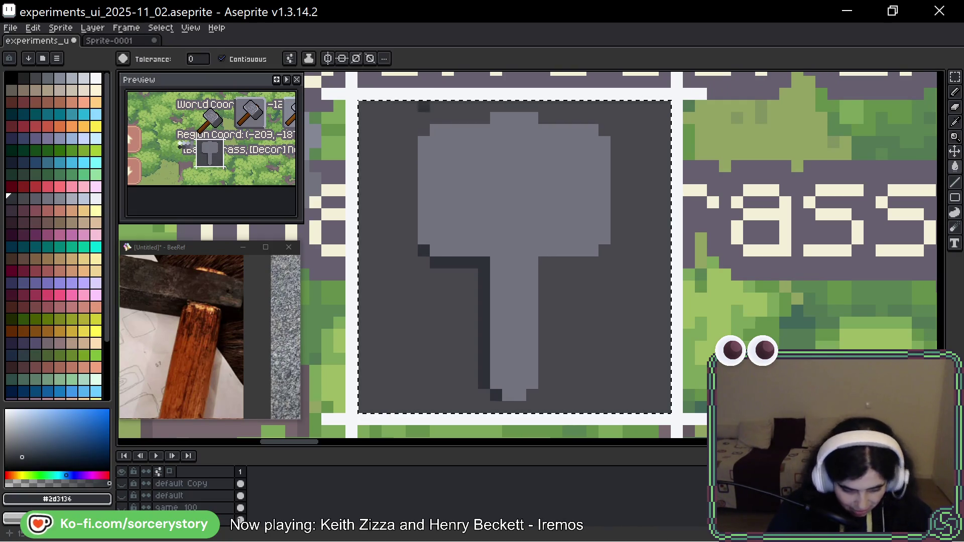
key("b")
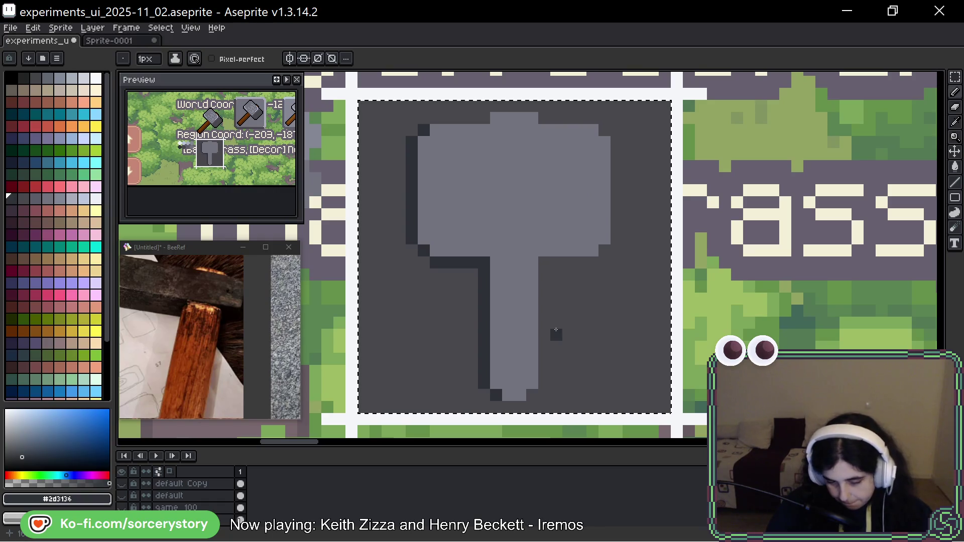
Fill the button background around the hammer with a grey palette swatch
left_click(496, 309, "alt")
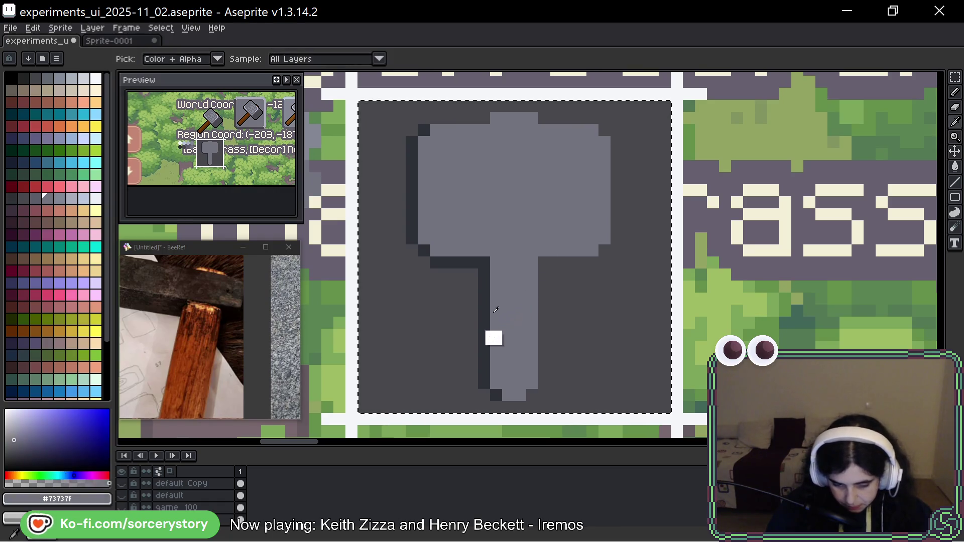
left_click(485, 314, "alt")
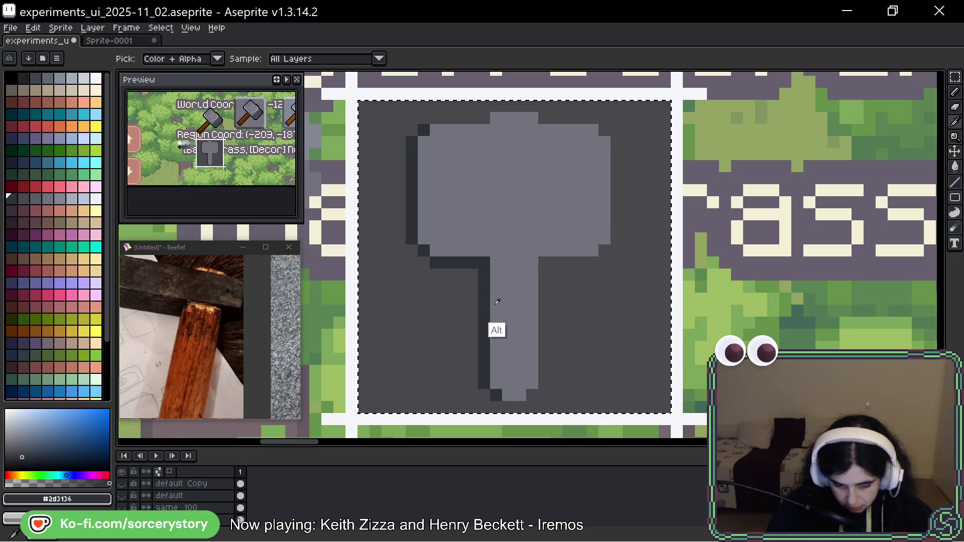
left_click(450, 305, "alt")
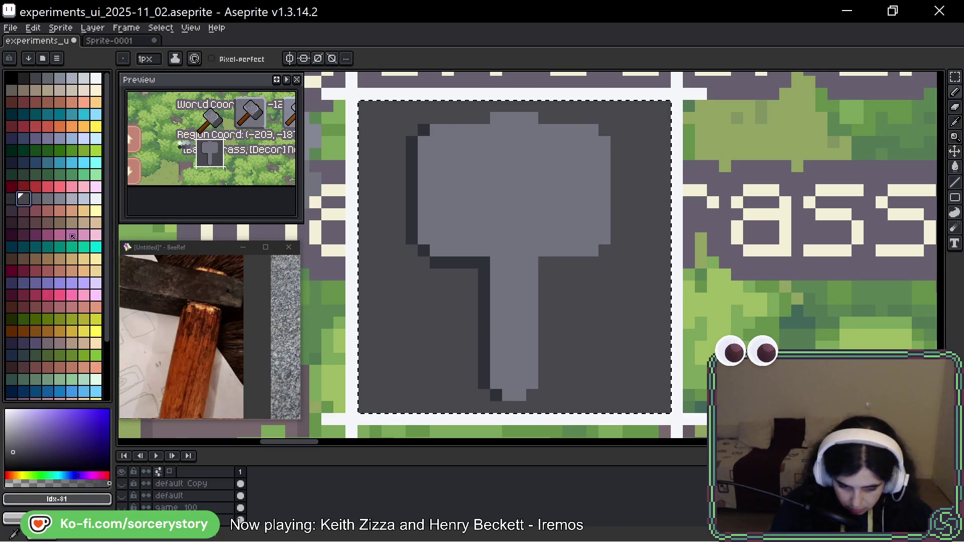
left_click(36, 198)
key("g")
left_click(456, 312)
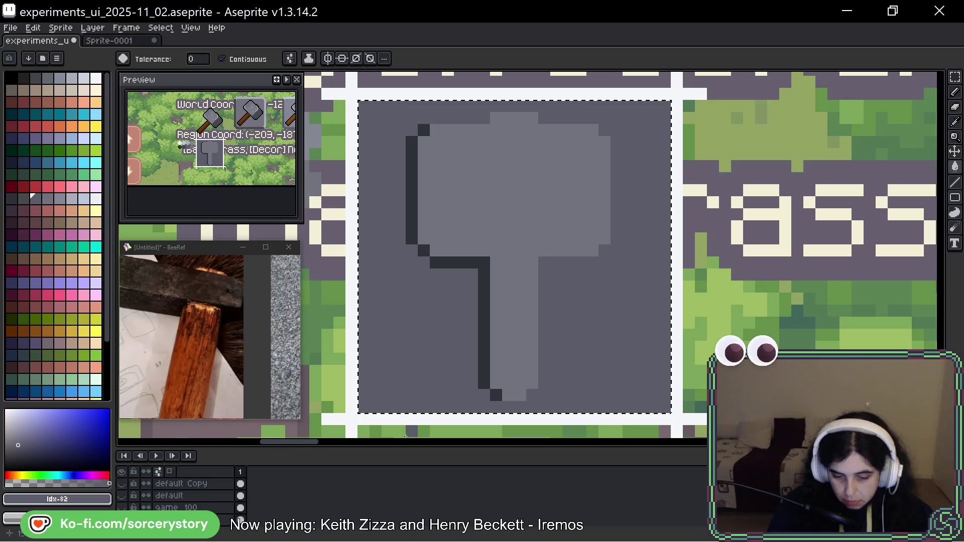
left_click(478, 274, "alt")
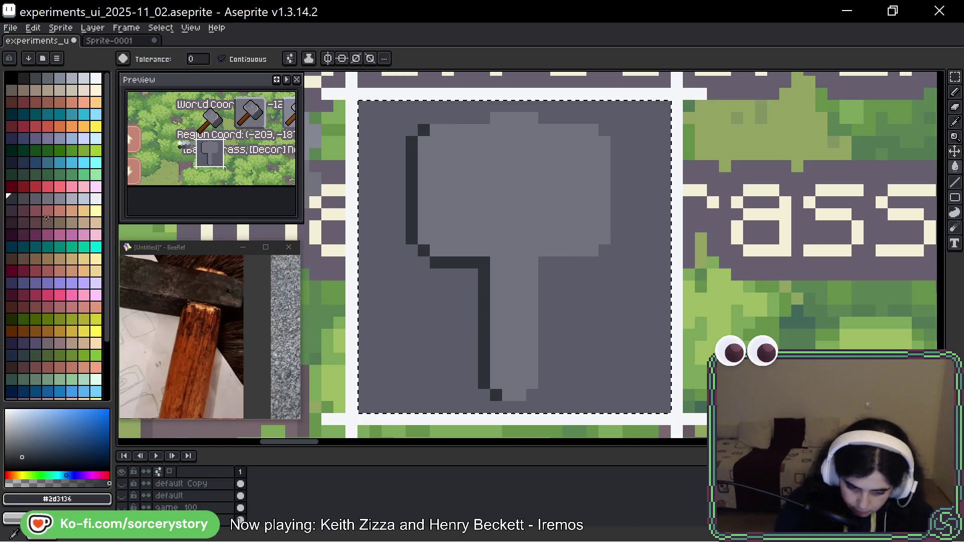
left_click(24, 198)
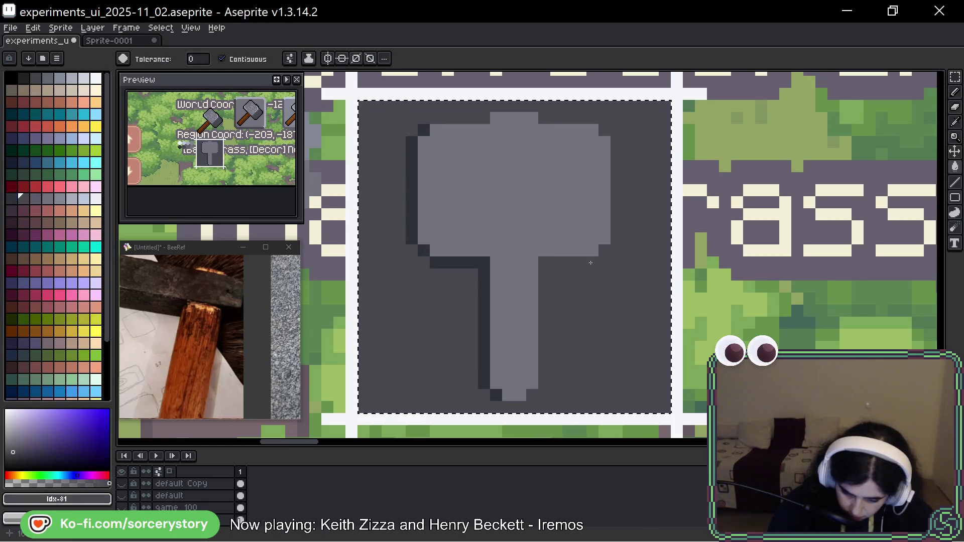
Outline the handle's right side and the head's right and top edges dark, plus a handle-tip pixel
key("b")
mouse_move(591, 261)
left_mouse_down()
mouse_move(544, 281)
mouse_move(541, 399)
mouse_move(532, 395)
left_mouse_up()
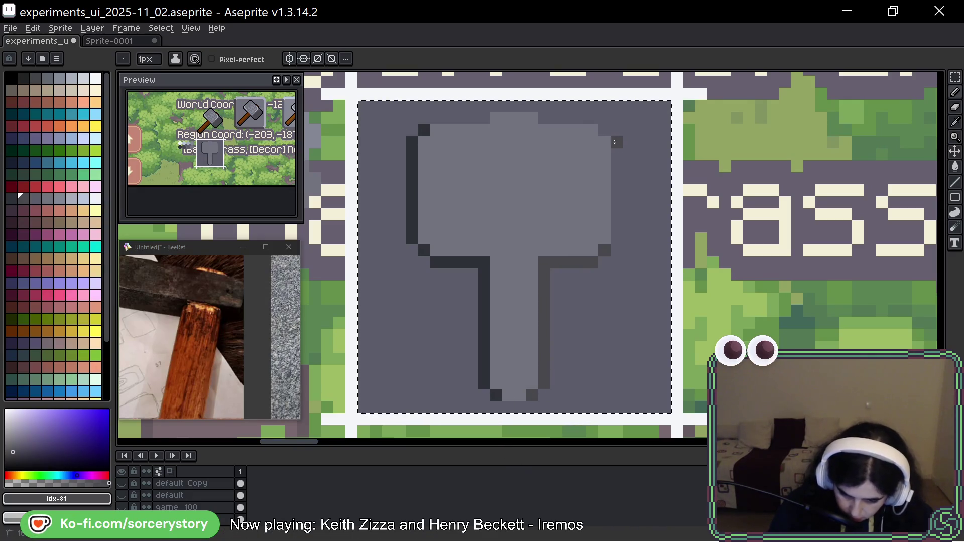
left_click_drag(605, 130, 616, 243)
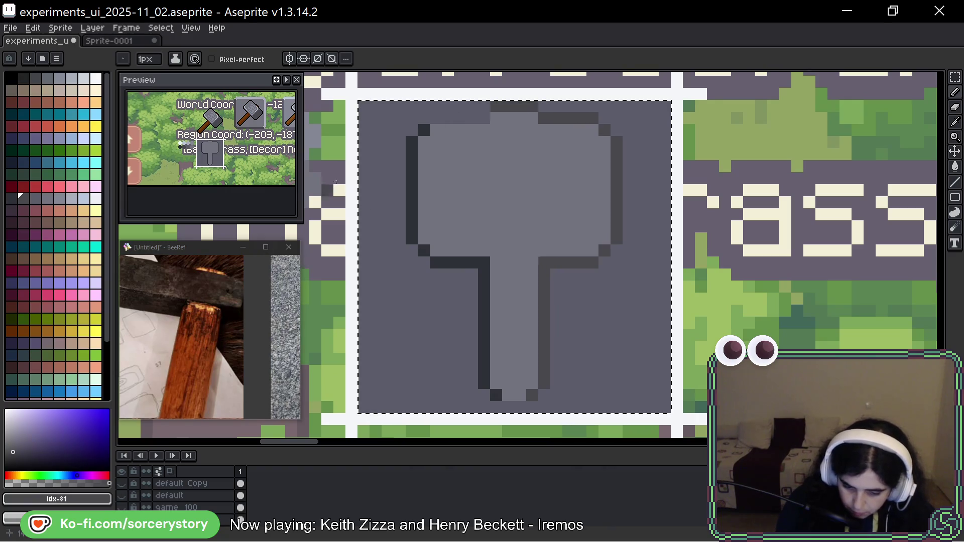
left_click(413, 151, "alt")
left_click_drag(432, 117, 474, 118)
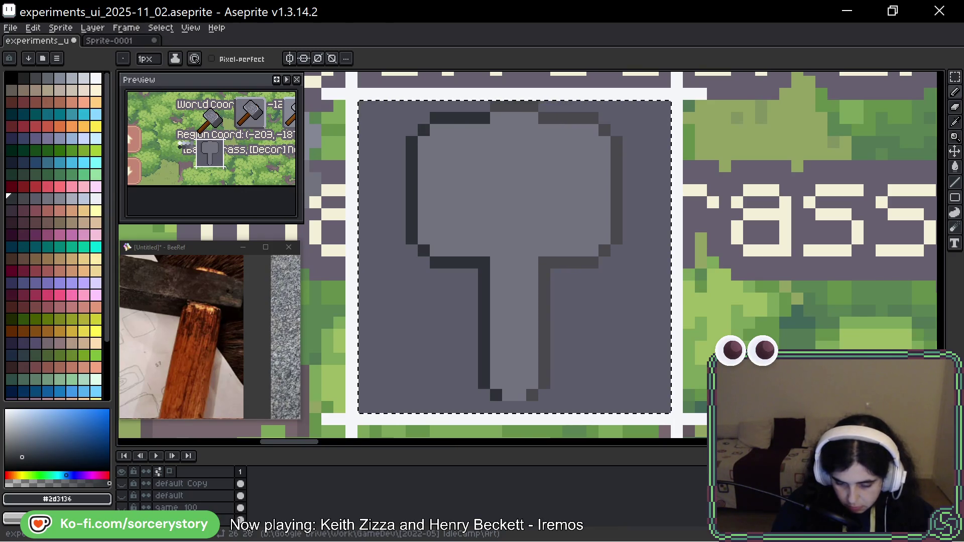
left_click(514, 407)
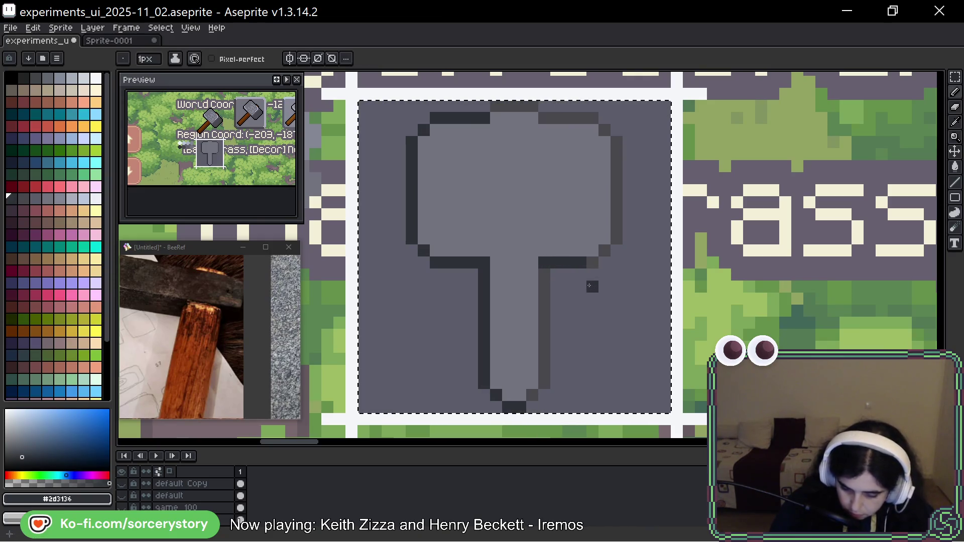
Darken the head's right corner pixel and cover its right shading column with background grey
left_click_drag(555, 345, 525, 370)
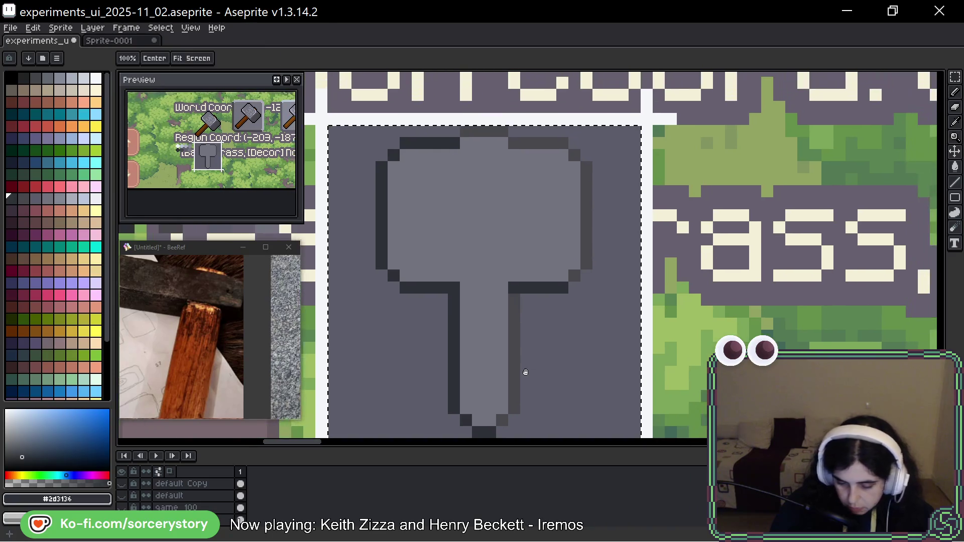
mouse_move(521, 325)
left_mouse_down()
mouse_move(513, 345)
mouse_move(507, 330)
left_mouse_up()
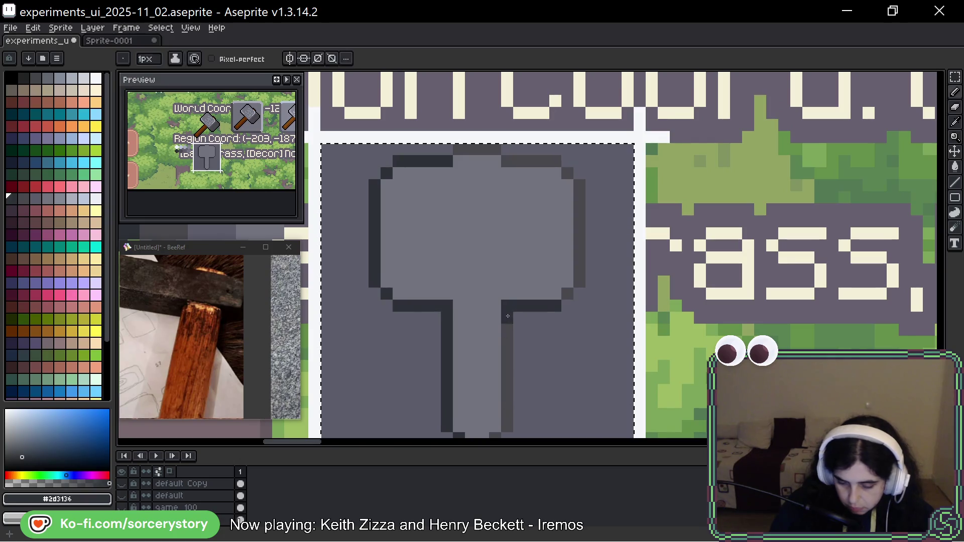
left_click(567, 293)
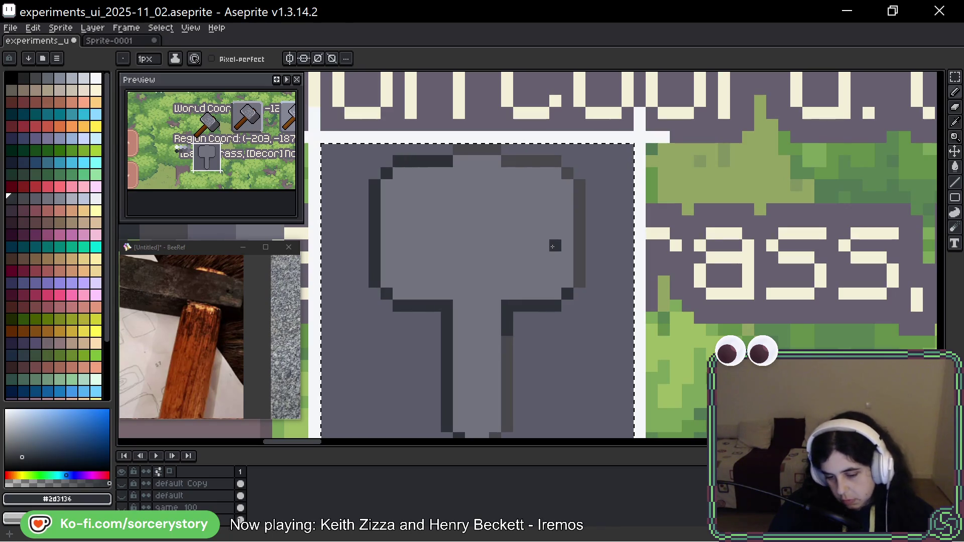
left_click(589, 274, "alt")
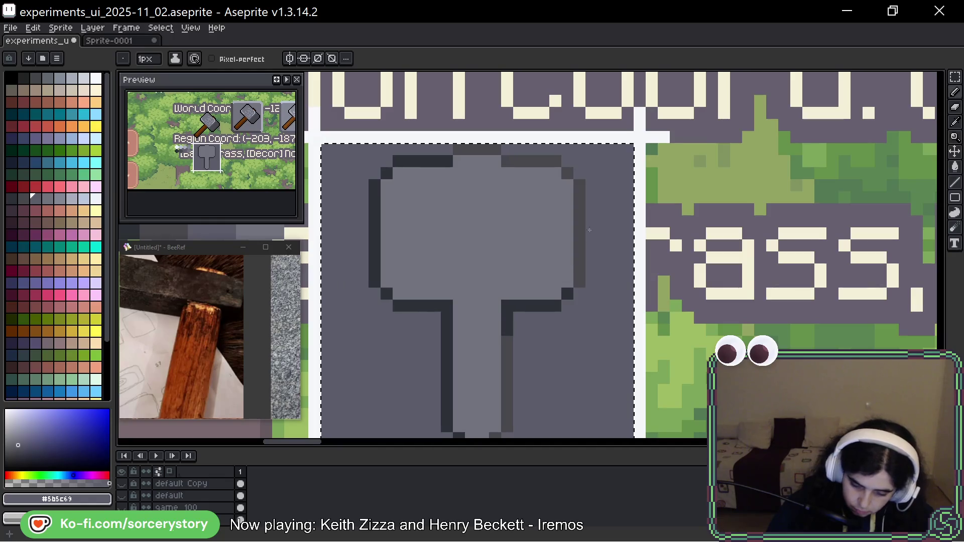
mouse_move(581, 282)
left_mouse_down()
mouse_move(582, 187)
mouse_move(487, 150)
left_mouse_up()
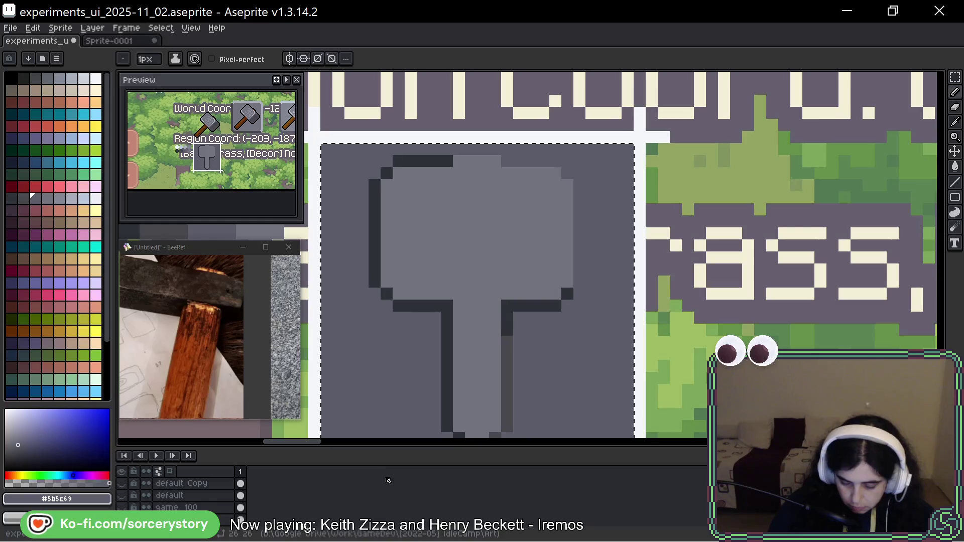
Eyedrop the dark outline colour, then the hammer head's grey #73737F
left_click_drag(525, 351, 522, 289)
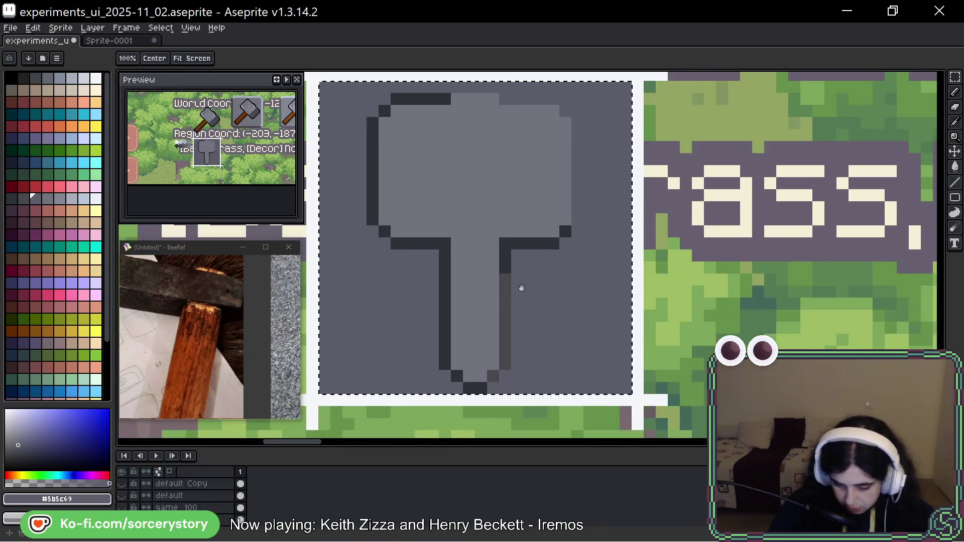
key("b")
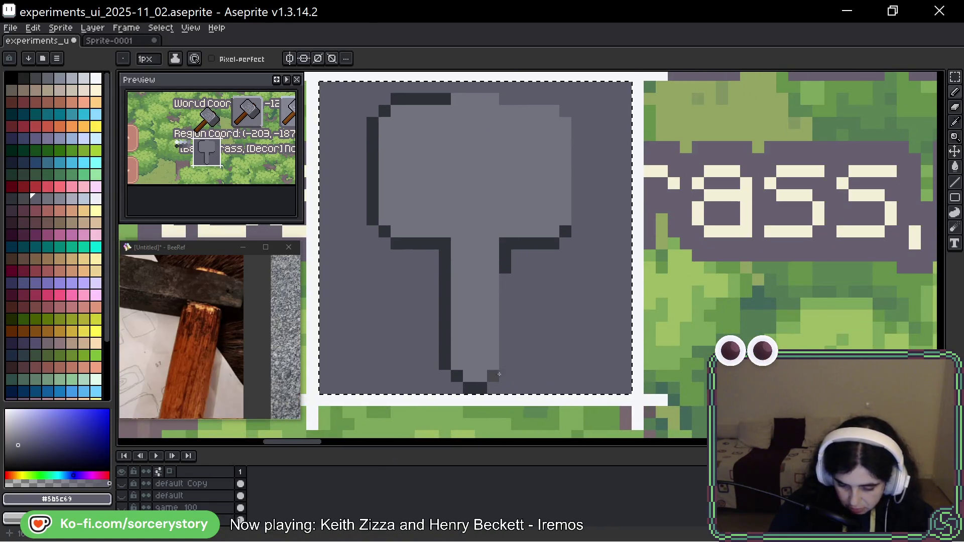
left_click(493, 376, "alt")
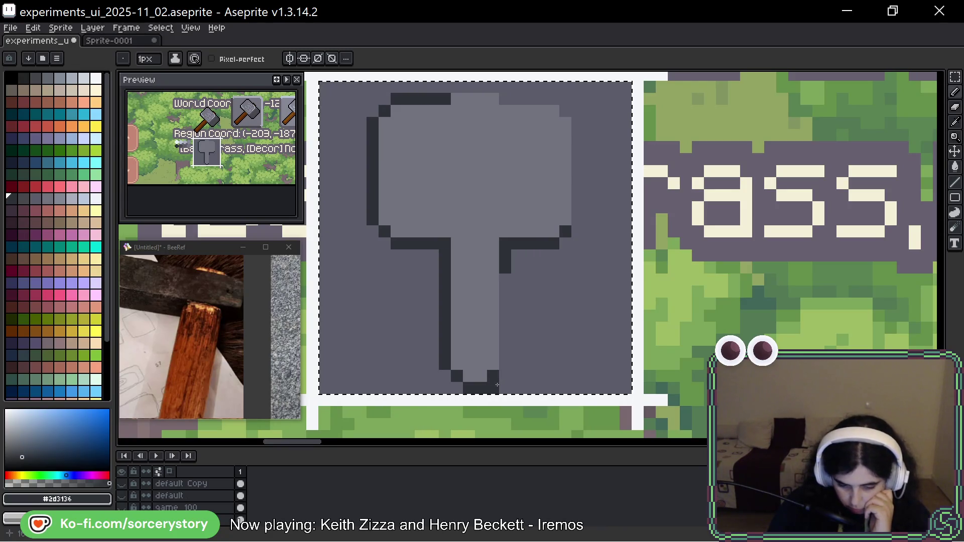
left_click(491, 201, "alt")
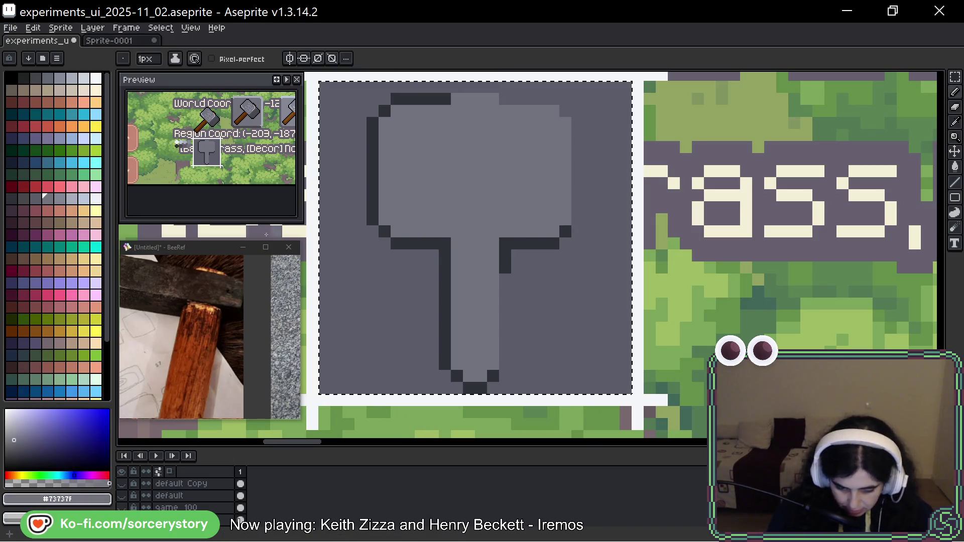
Cover the stray dark head pixel, extend the head's top edge, and eyedrop the outline colour
left_click(38, 200)
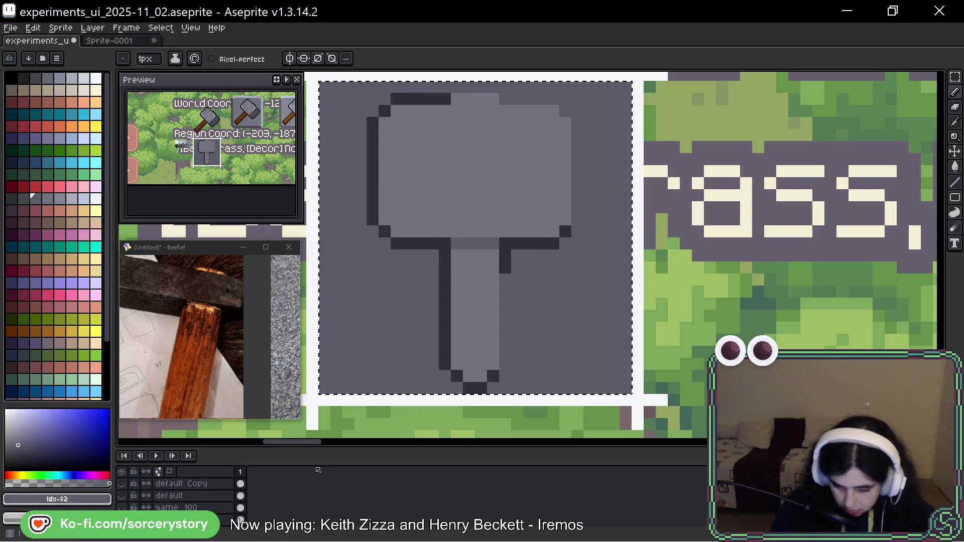
left_click(481, 135)
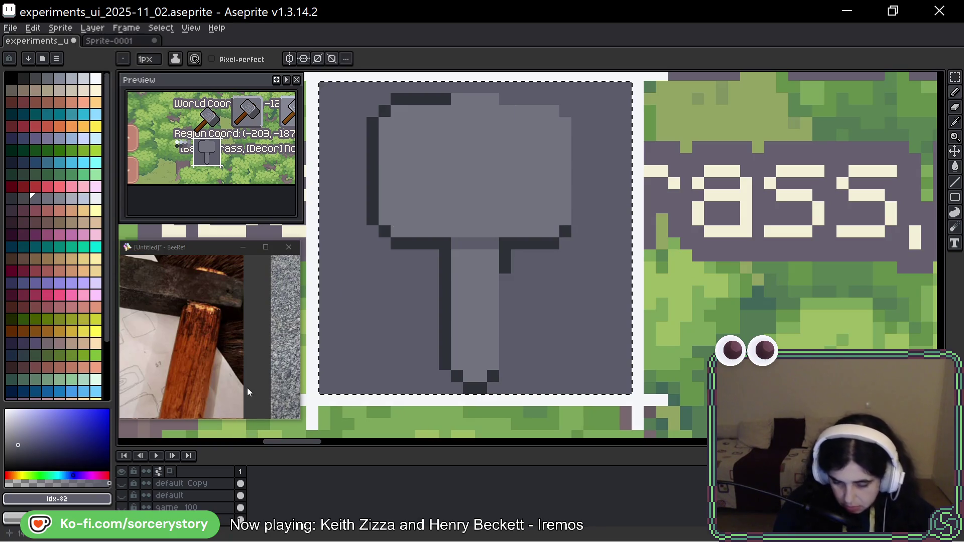
left_click_drag(469, 99, 477, 100)
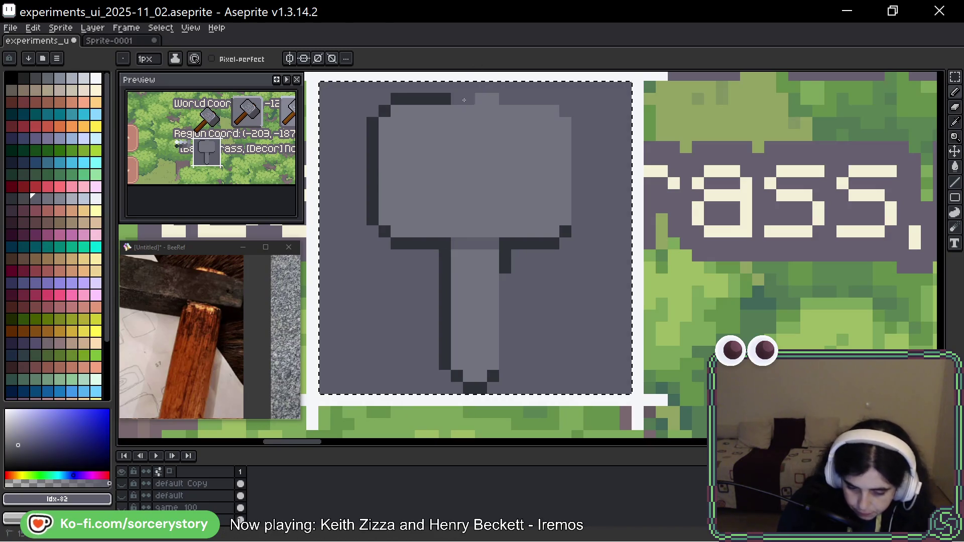
left_click(457, 91, "alt")
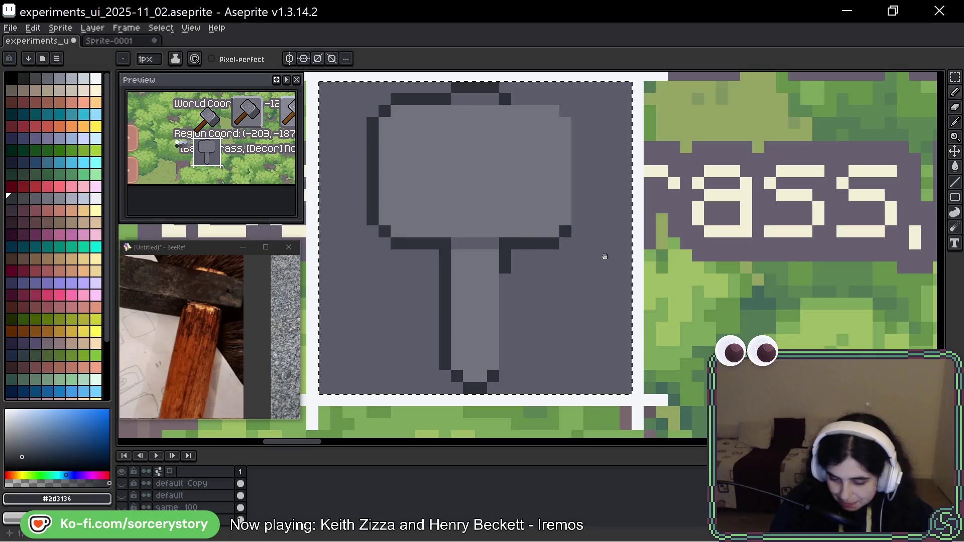
Paint a #5b5c69 stripe down the handle's left column and a dark stripe down its right edge
scroll(602, 260, "up", 2)
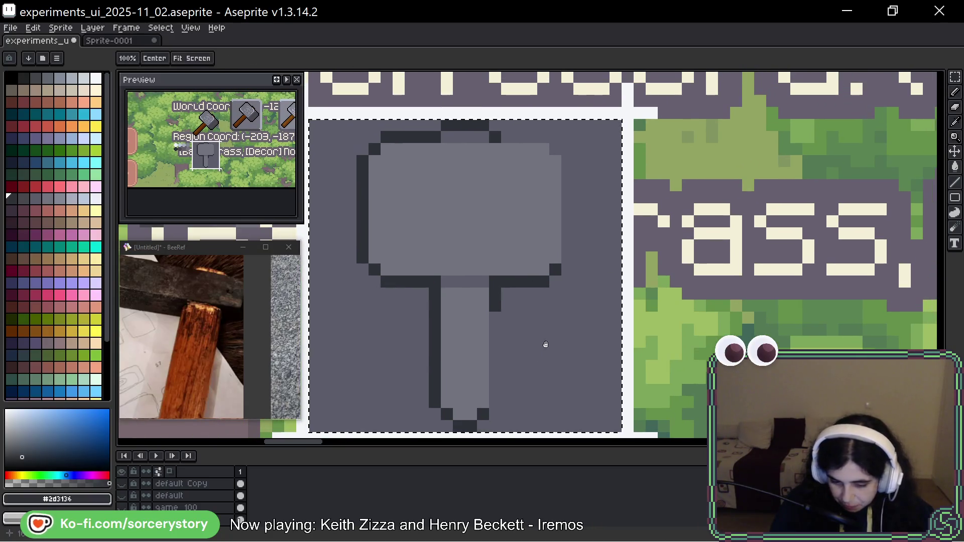
scroll(527, 326, "left", 2)
scroll(528, 326, "down", 1)
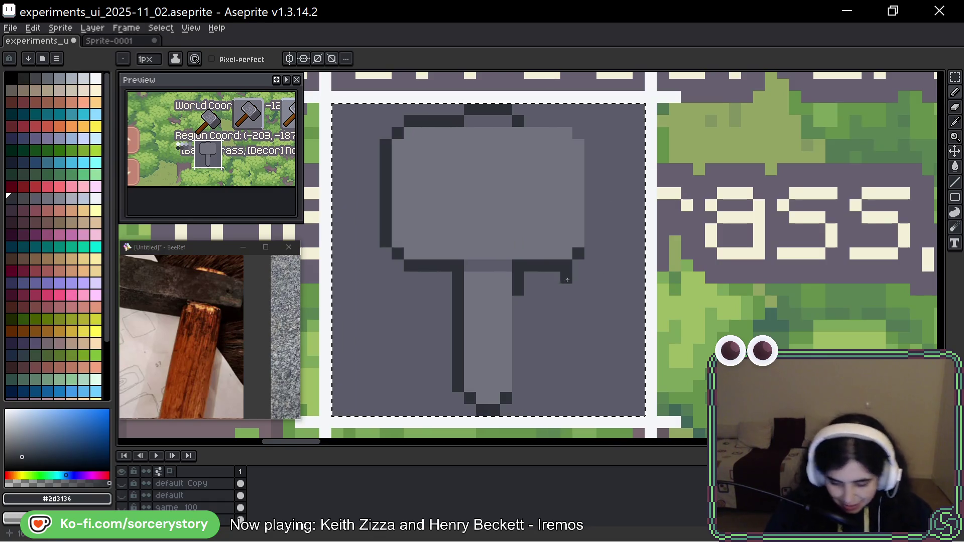
left_click(487, 289, "alt")
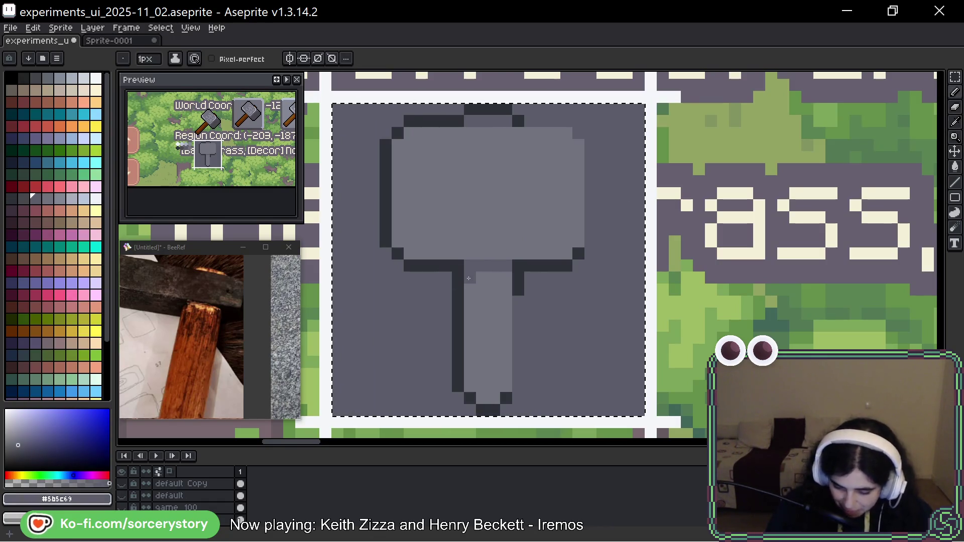
left_click_drag(468, 279, 470, 374)
left_click(518, 290, "alt")
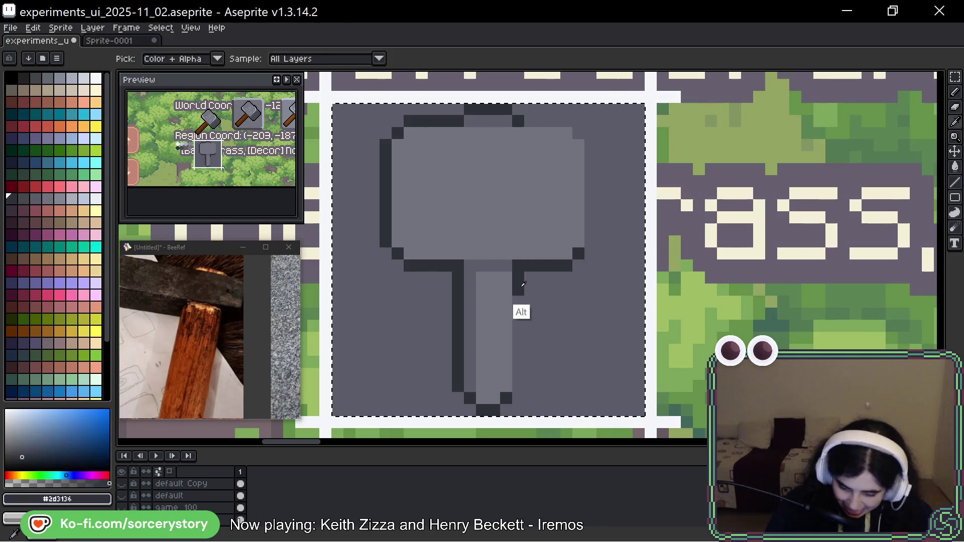
left_click_drag(518, 297, 519, 356)
left_click(509, 398)
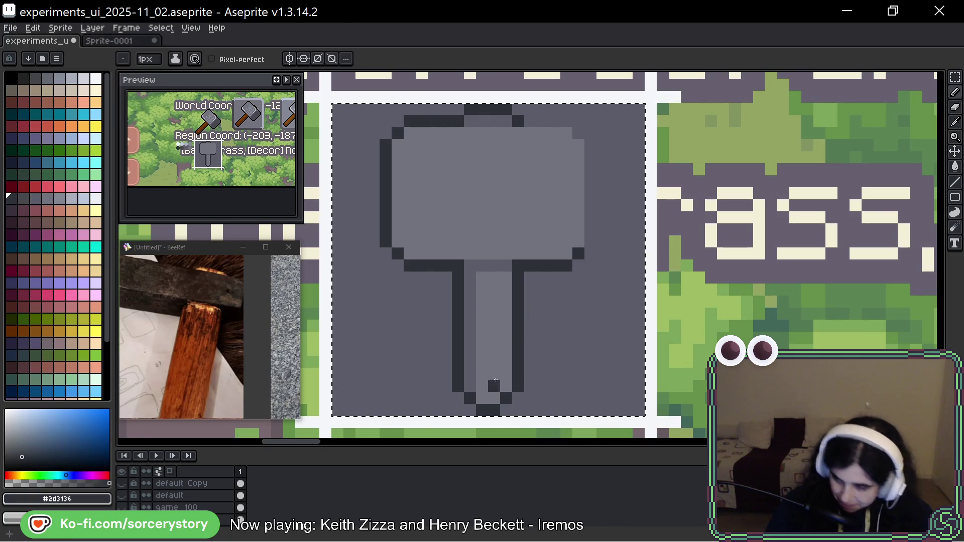
left_click(530, 217)
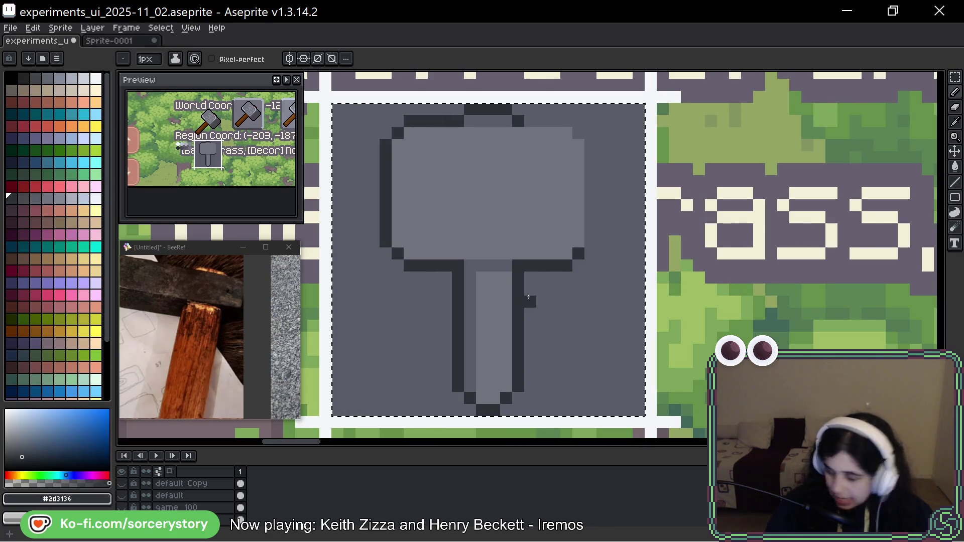
Extend the hammer head's right dark outline downward
left_click(506, 278, "alt")
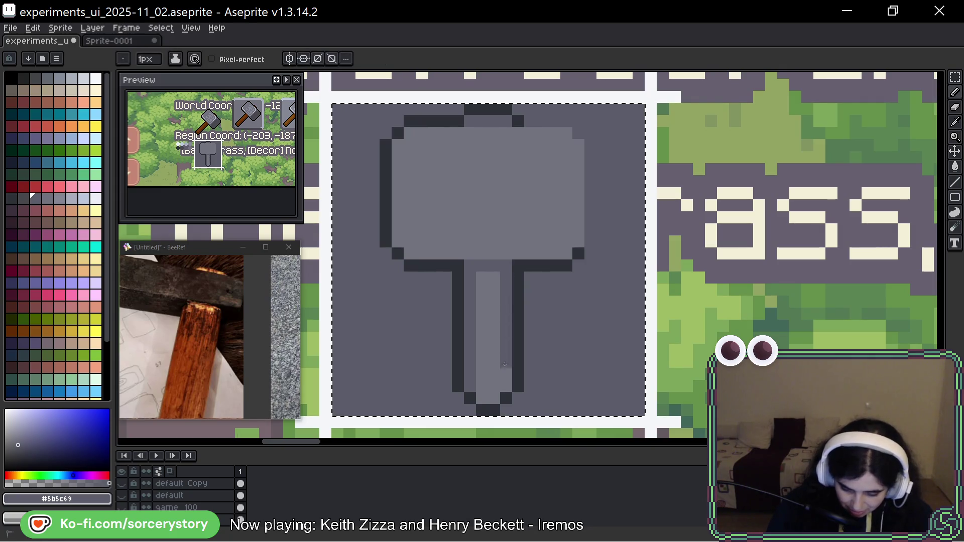
left_click(498, 409)
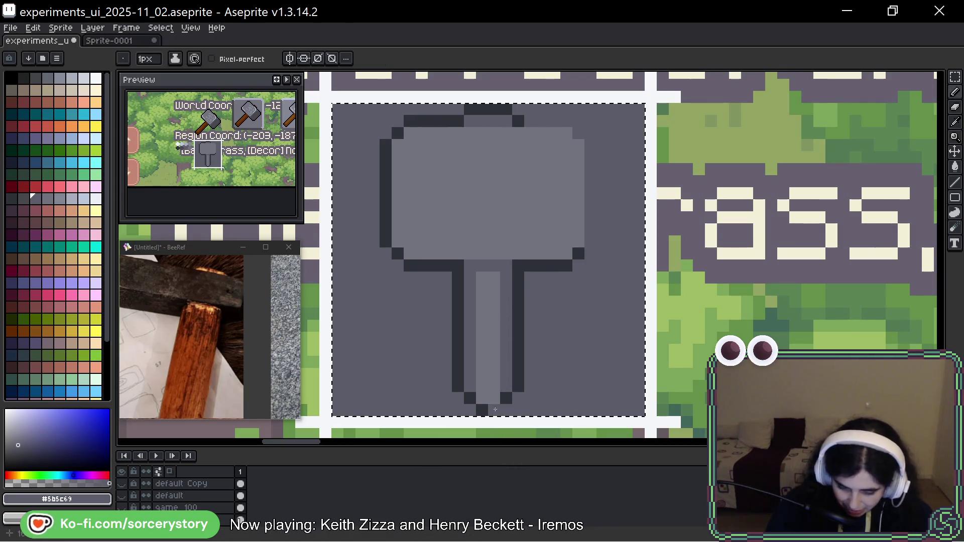
key("ctrl+z")
key("alt")
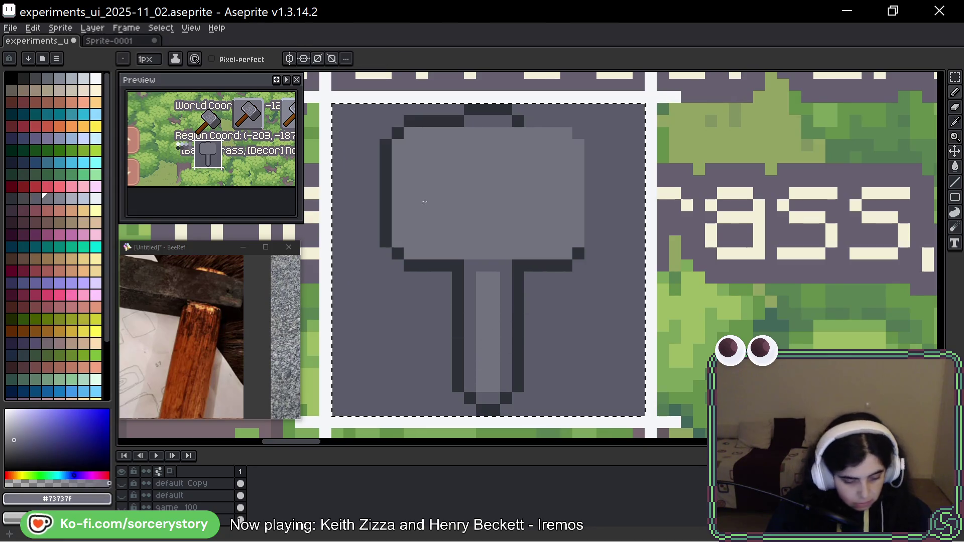
left_click(520, 121, "alt")
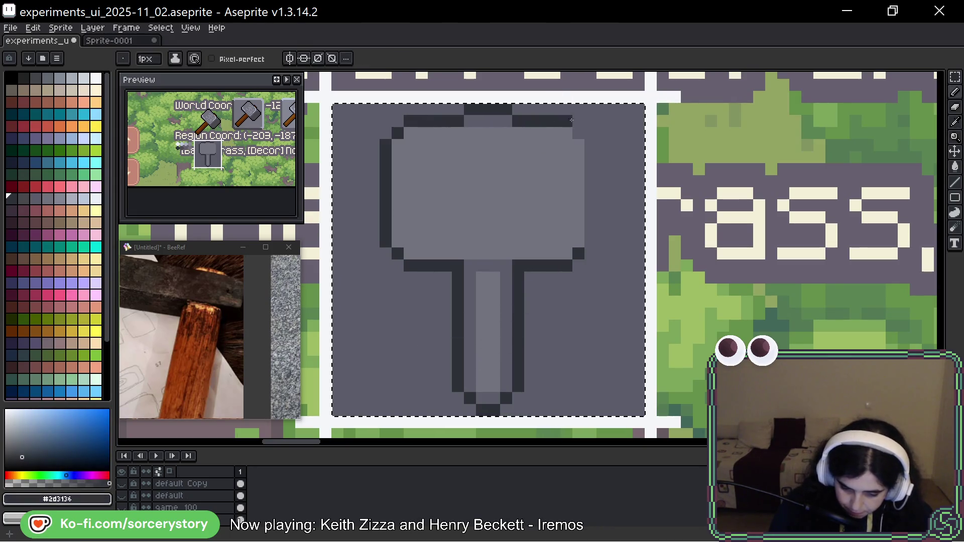
left_click_drag(586, 219, 590, 246)
Bucket-fill the background on both sides of the handle with #73737F
left_click(555, 219, "alt")
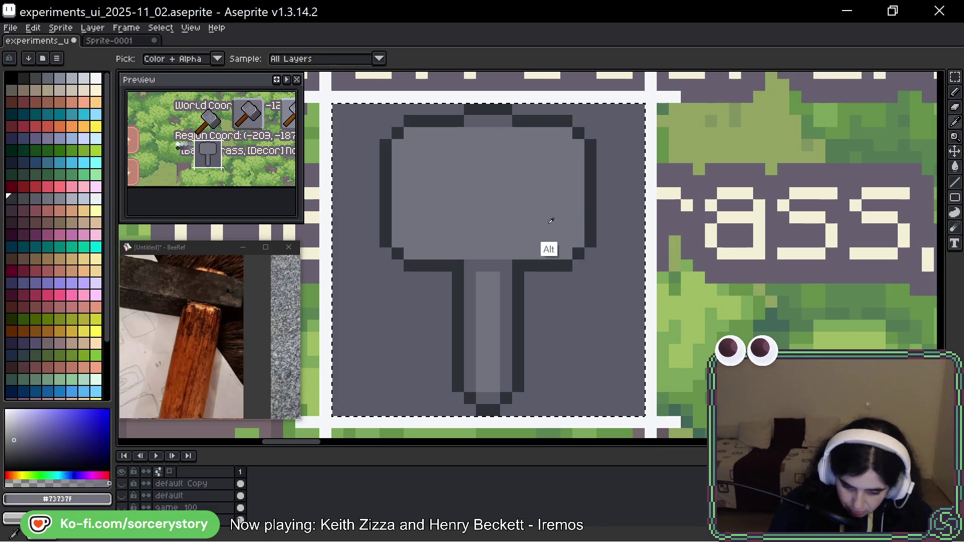
key("g")
left_click(581, 318)
left_click(441, 372)
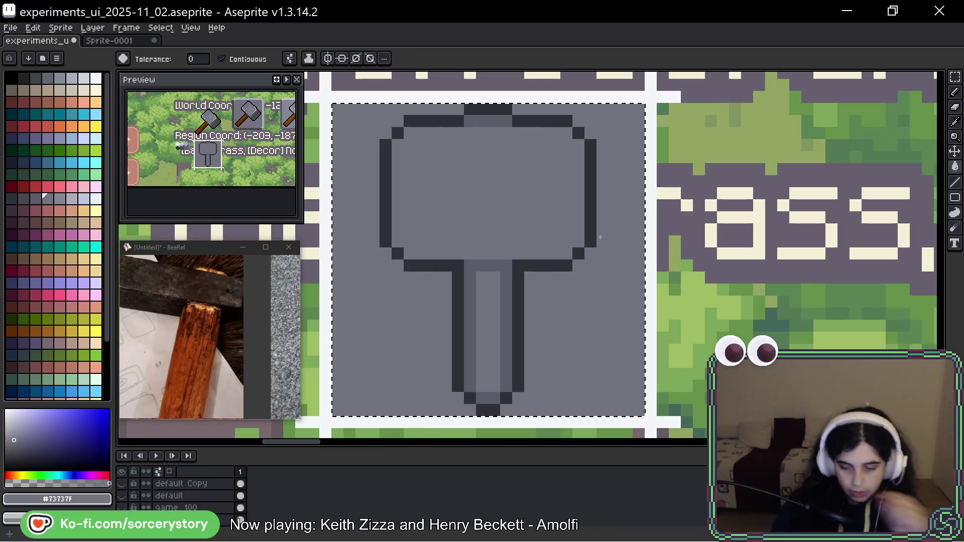
Marquee the whole grey button tile and commit it in place with Ctrl+D
scroll(623, 210, "down", 3)
scroll(722, 180, "down", 1)
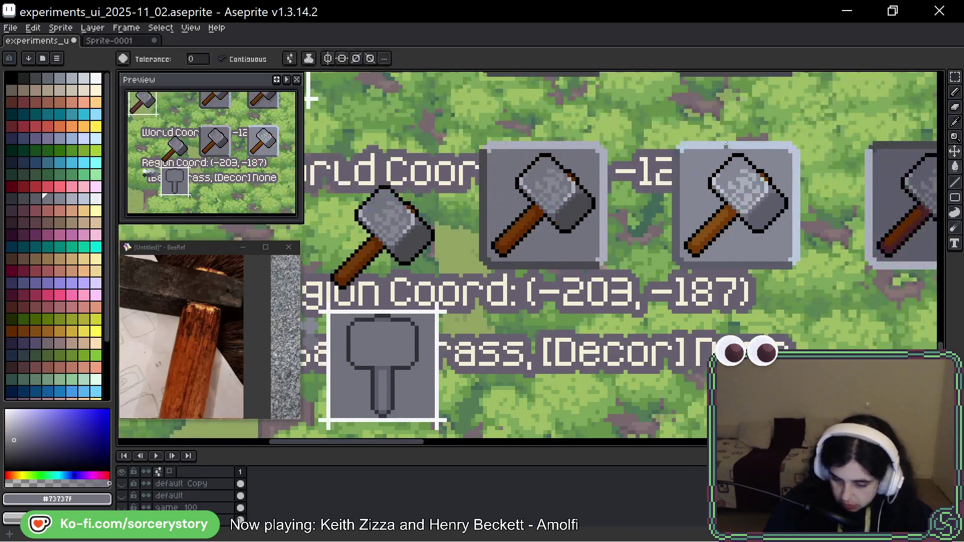
scroll(687, 162, "up", 1)
key("m")
scroll(628, 151, "up", 2)
left_click_drag(571, 133, 646, 207)
mouse_move(560, 146)
left_mouse_down()
mouse_move(638, 229)
mouse_move(602, 432)
mouse_move(639, 305)
mouse_move(368, 299)
left_mouse_up()
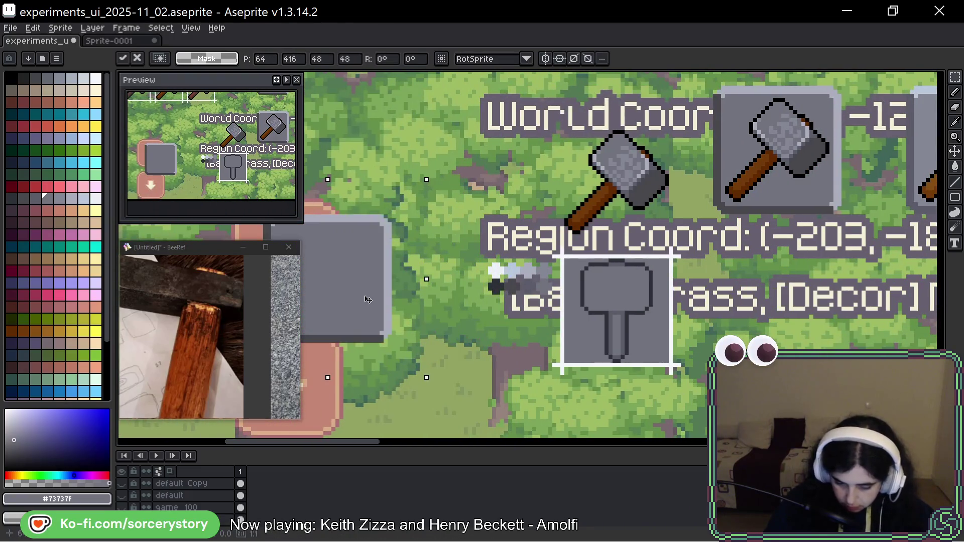
scroll(441, 271, "up", 1)
scroll(449, 285, "up", 1)
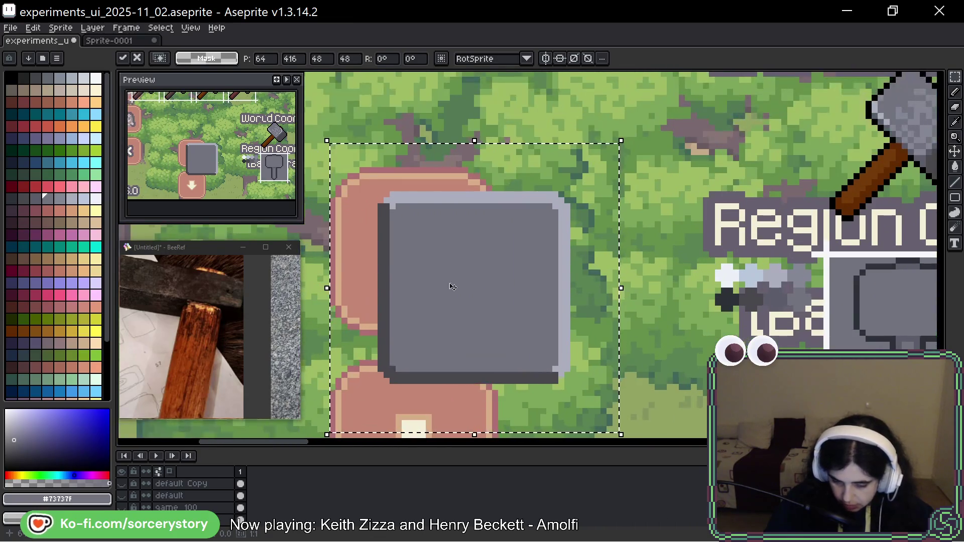
key("ctrl+d")
scroll(516, 246, "up", 1)
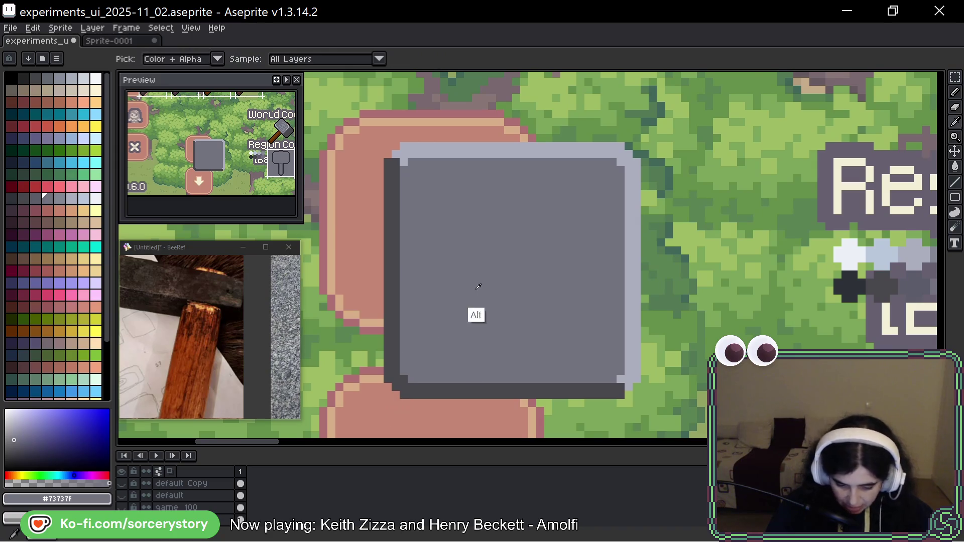
Draw a dark line down the tile's inner left and a darker filled square panel inside
key("b")
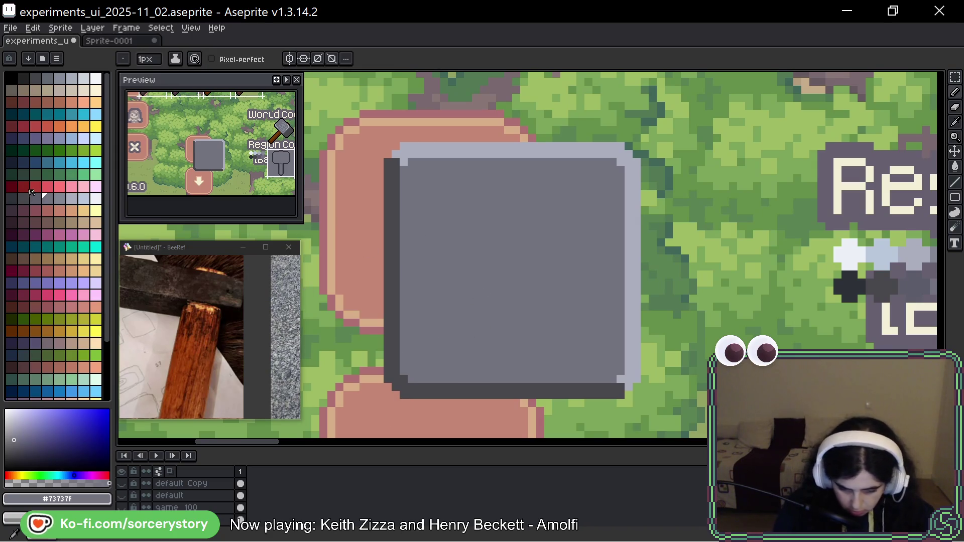
left_click(403, 177, "alt")
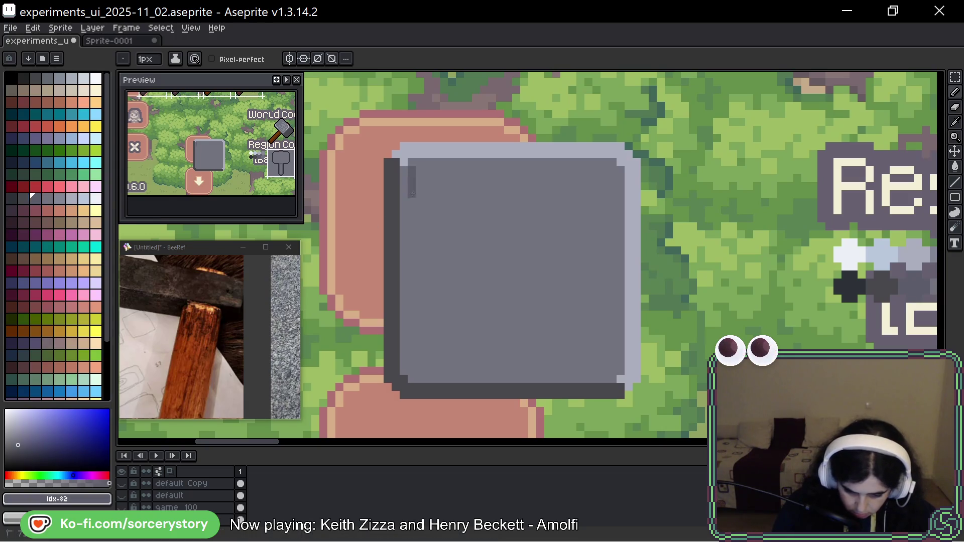
left_click_drag(412, 170, 411, 254)
left_click(952, 200)
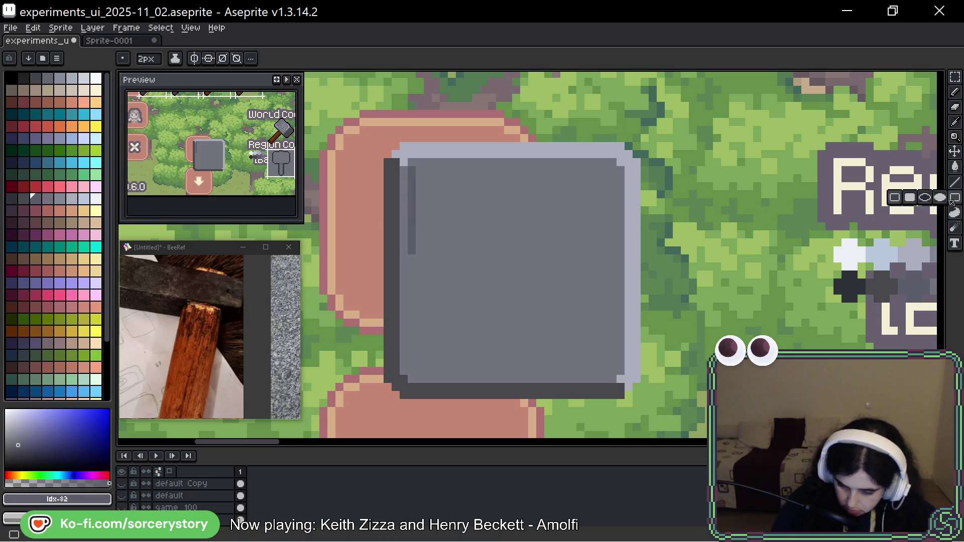
left_click(911, 200)
key("plus")
key("plus")
key("plus")
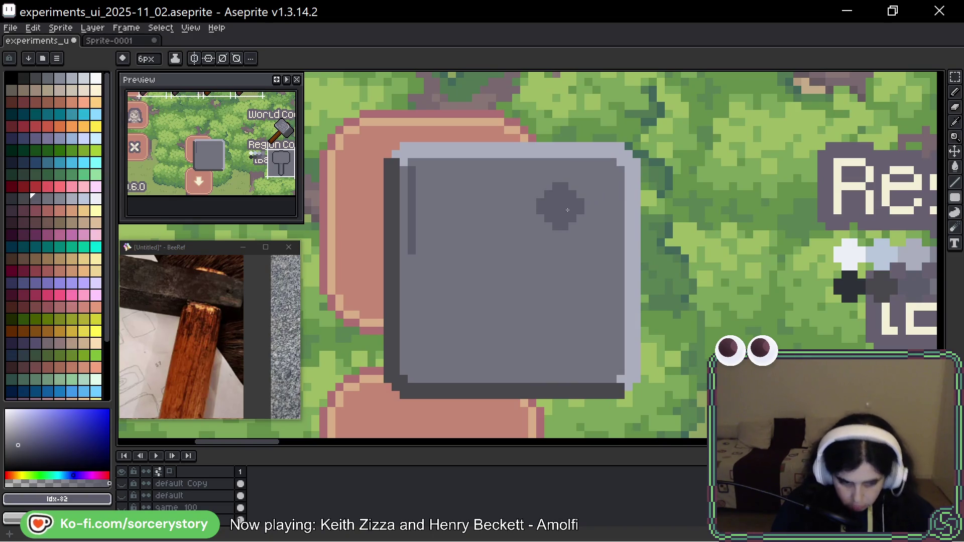
key("minus")
key("minus")
key("minus")
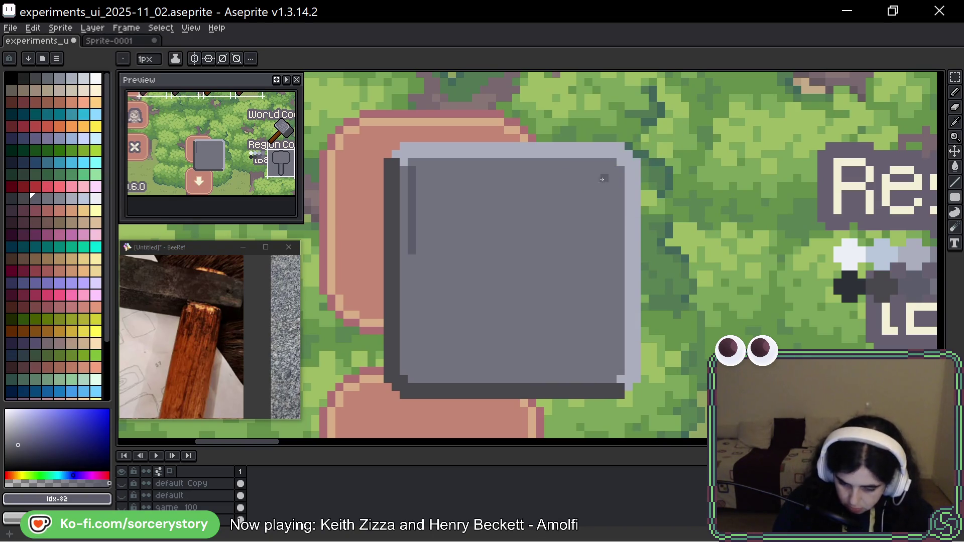
left_click_drag(611, 171, 411, 372)
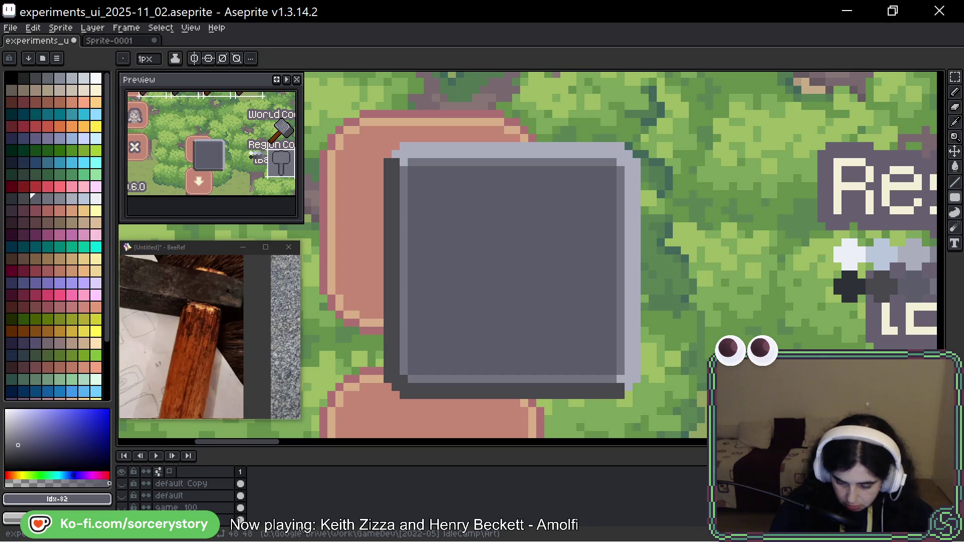
key("ctrl+z")
key("ctrl+z")
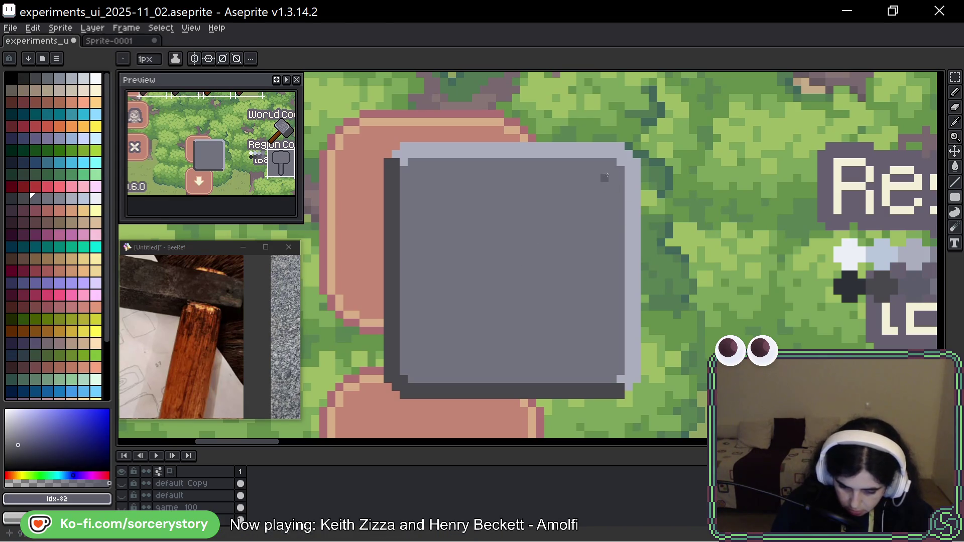
mouse_move(606, 176)
left_mouse_down()
mouse_move(381, 359)
mouse_move(419, 343)
mouse_move(416, 368)
left_mouse_up()
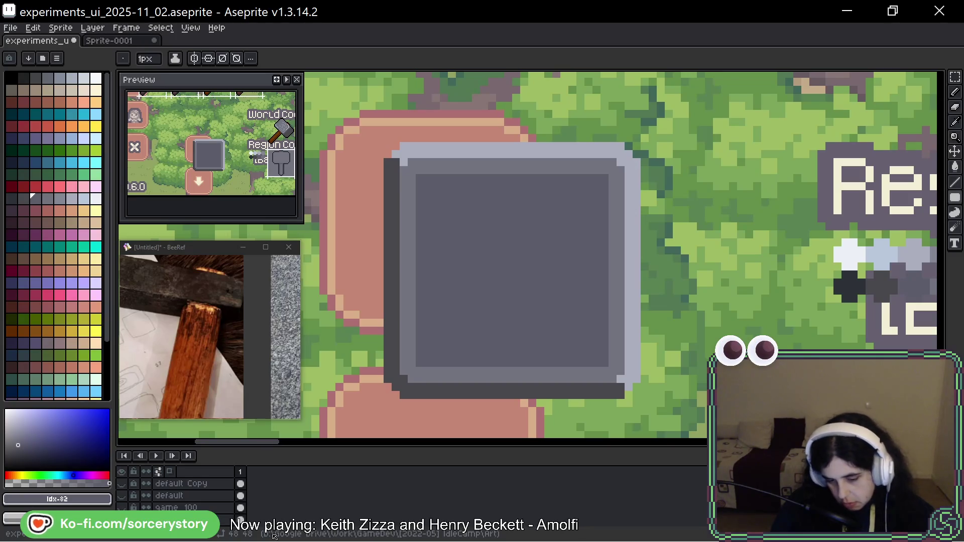
Lighten the inner panel's left and bottom edges with the tile border's light grey
left_click(400, 316, "alt")
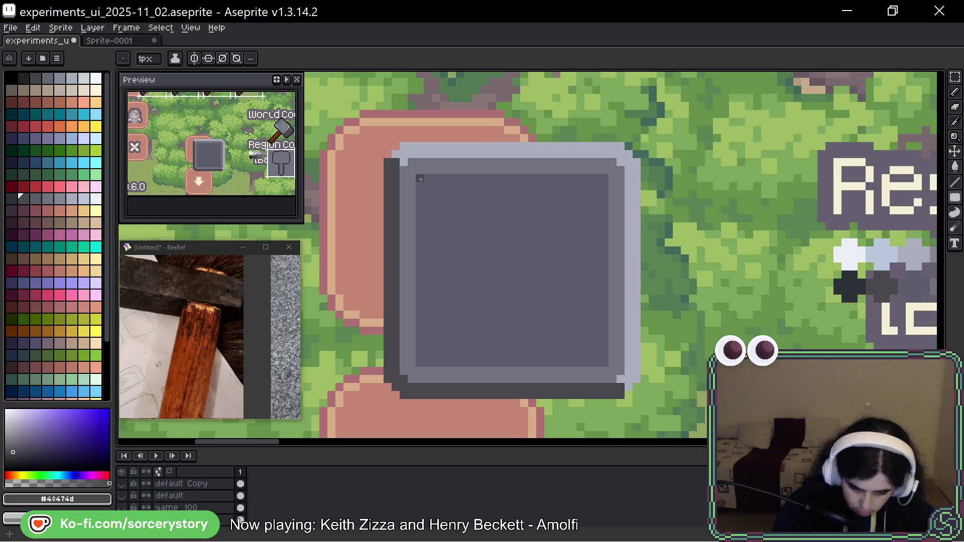
left_click_drag(420, 185, 418, 322)
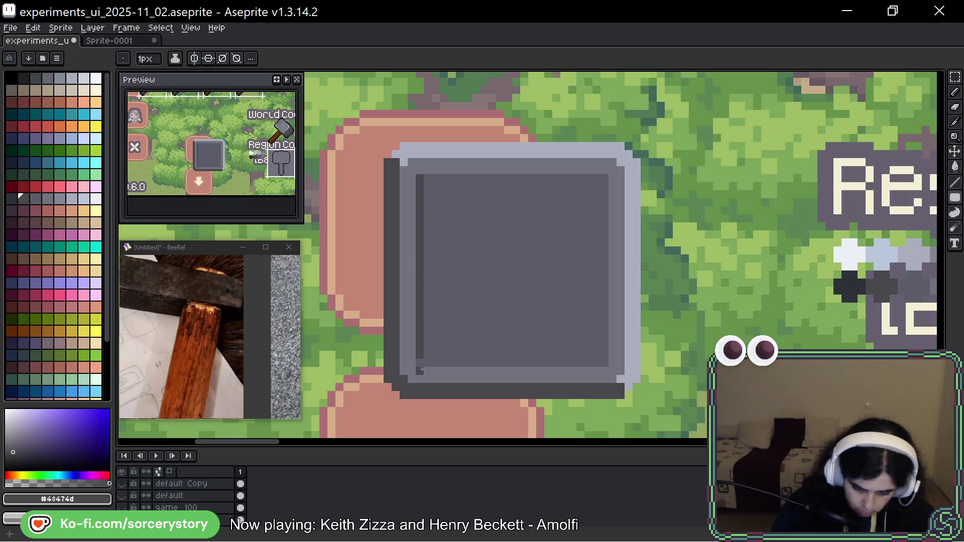
left_click_drag(420, 362, 577, 363)
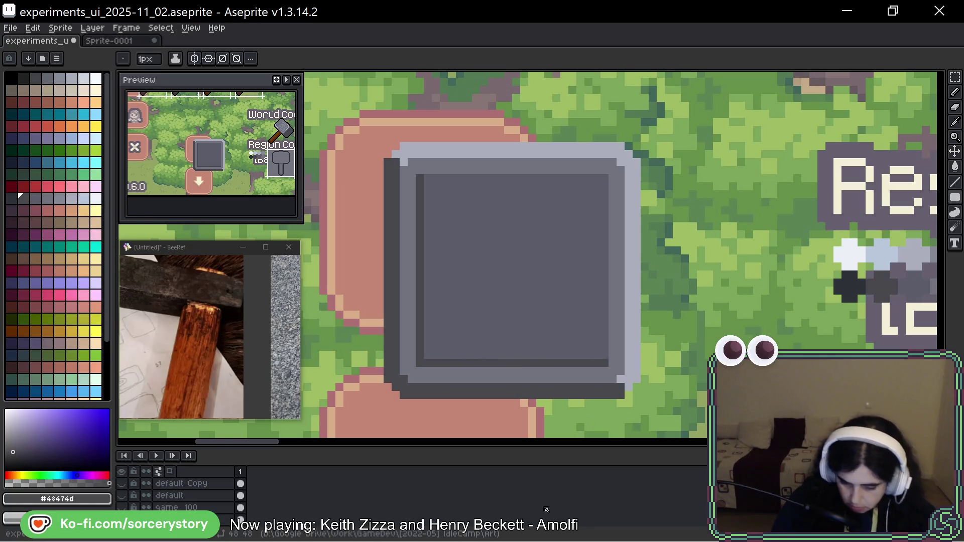
left_click(631, 255, "alt")
left_click_drag(419, 178, 421, 362)
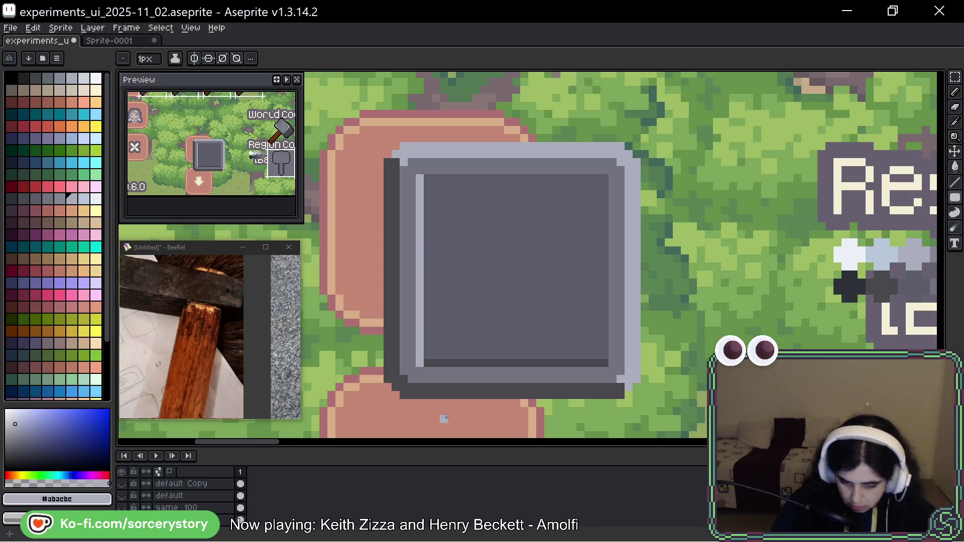
left_click_drag(431, 361, 606, 360)
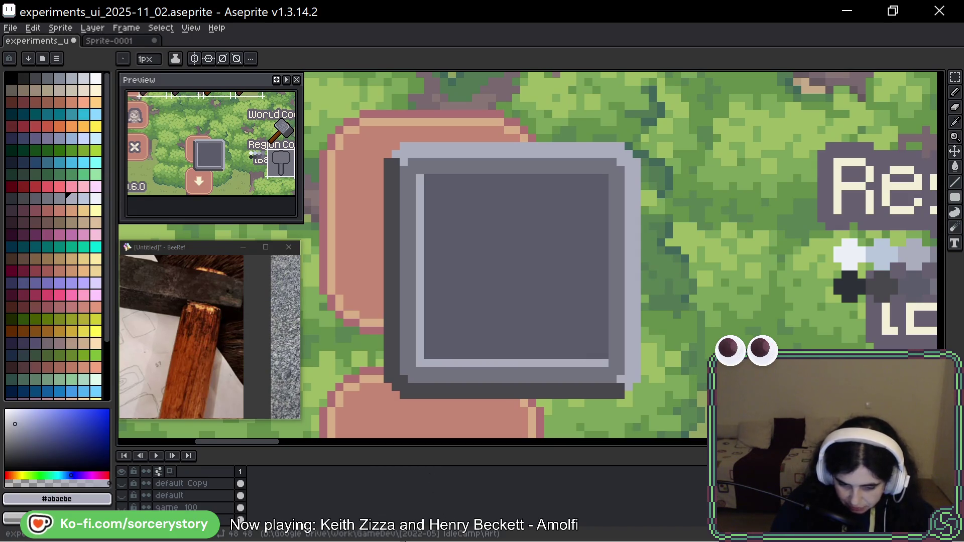
Repaint the inner left strip in mid grey and darken the rest of the panel
left_click(411, 260, "alt")
left_click(59, 199)
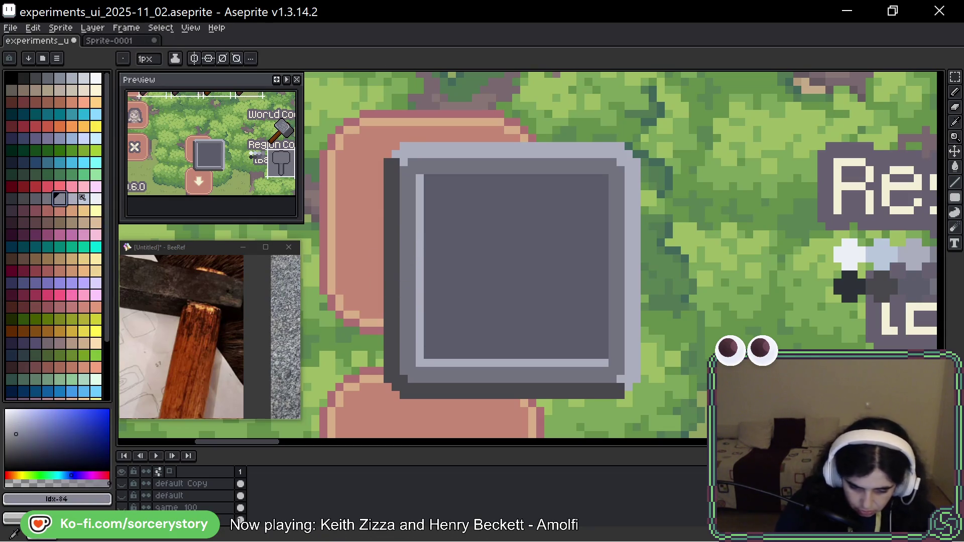
left_click_drag(420, 178, 423, 356)
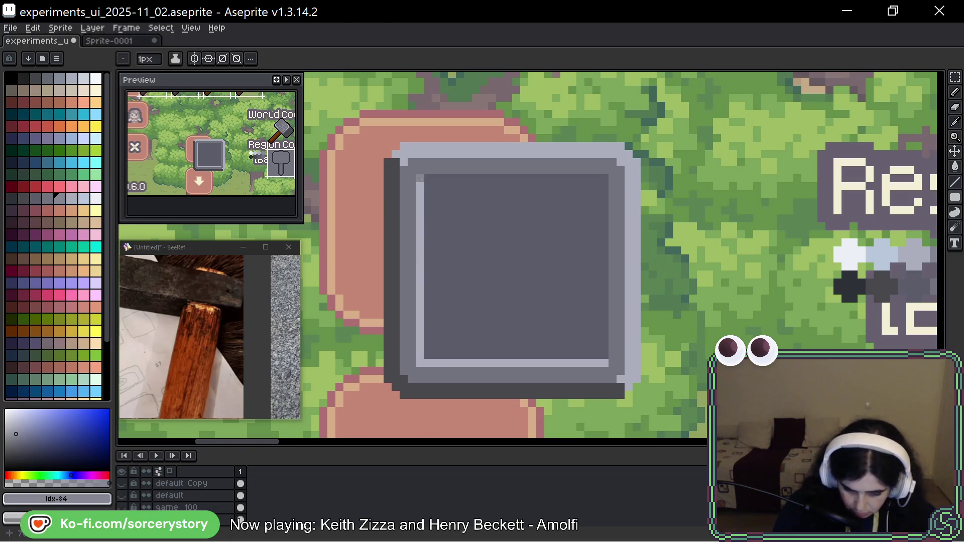
mouse_move(427, 177)
left_mouse_down()
mouse_move(422, 361)
mouse_move(610, 363)
left_mouse_up()
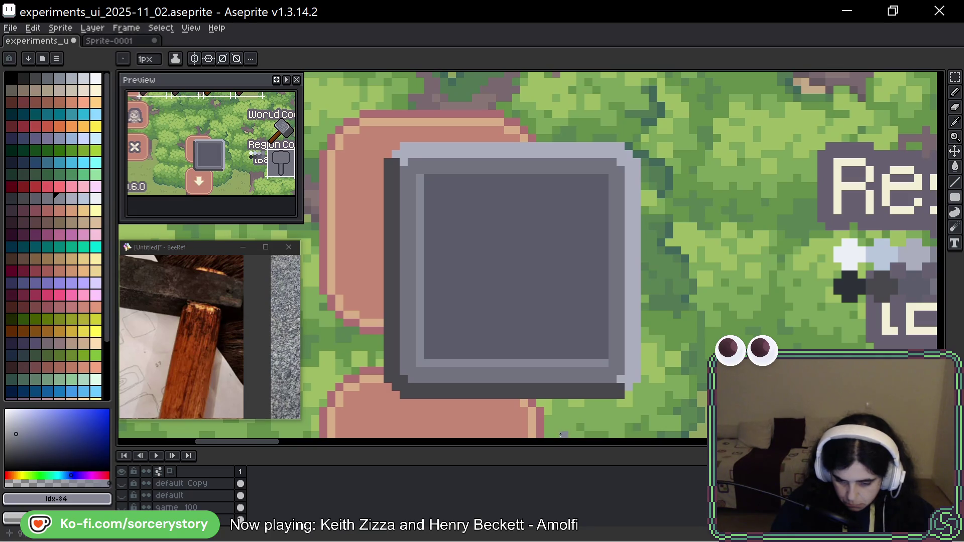
Shade the inner panel's top edge with a darker palette grey
left_click(422, 392, "alt")
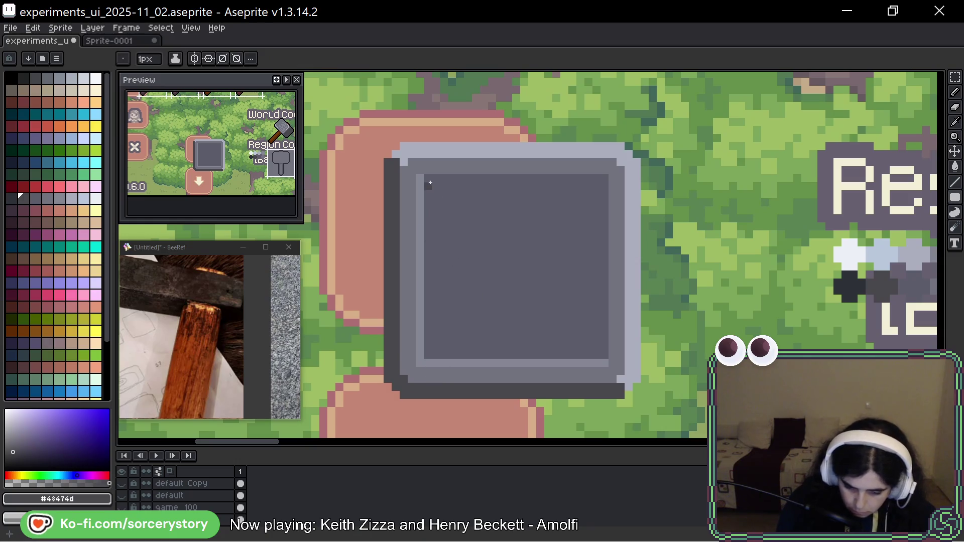
left_click(436, 216, "alt")
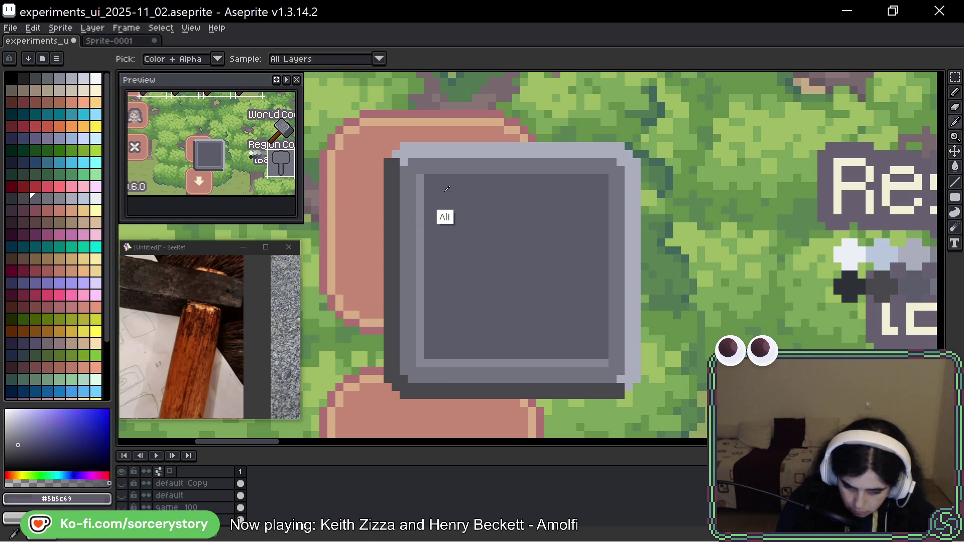
left_click(23, 198)
mouse_move(427, 182)
left_mouse_down()
mouse_move(600, 179)
mouse_move(606, 356)
left_mouse_up()
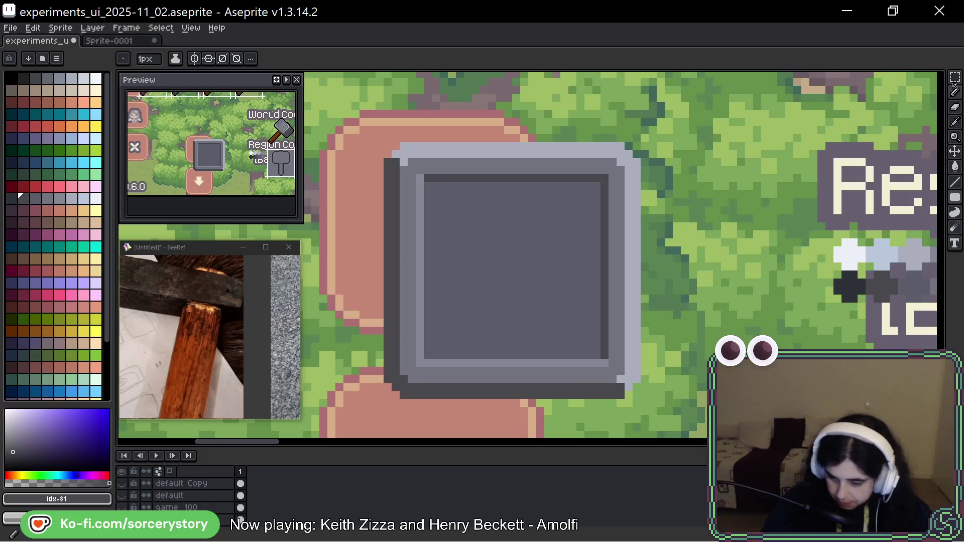
Copy the shaded grey box over the up-arrow button, deselect, then marquee the box's inner panel
key("m")
scroll(609, 329, "down", 3)
left_click_drag(463, 218, 664, 418)
left_click_drag(725, 292, 557, 300)
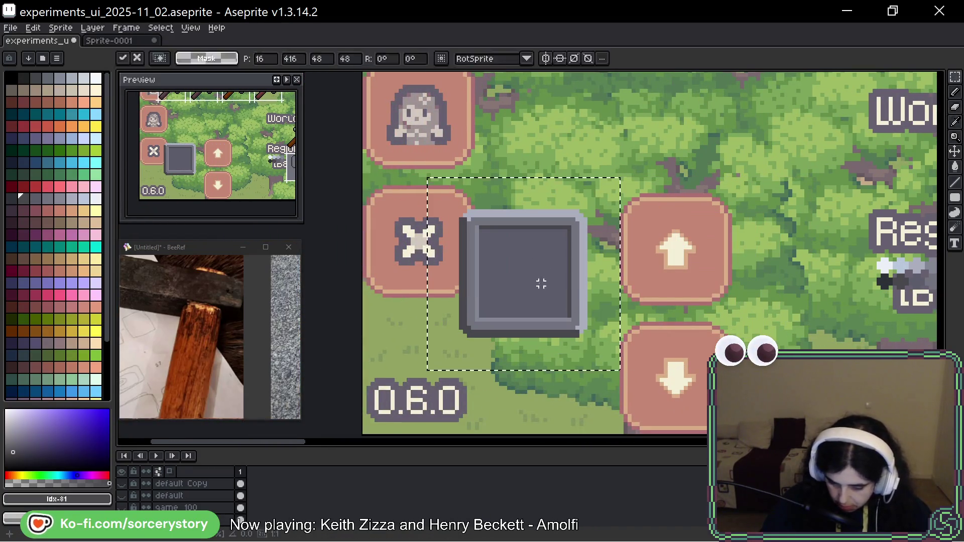
left_click_drag(512, 272, 683, 282)
scroll(684, 281, "right", 2)
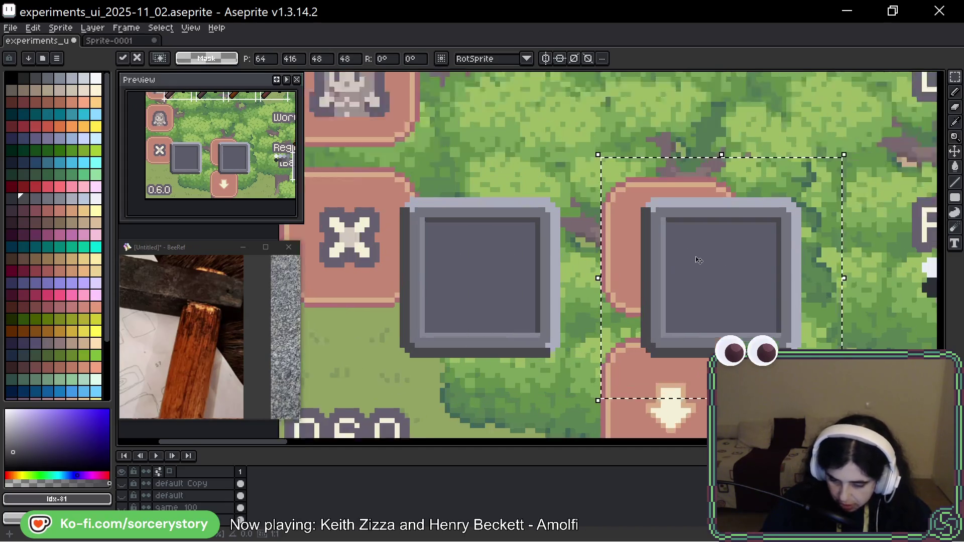
scroll(653, 284, "up", 2)
scroll(631, 289, "right", 3)
key("ctrl+d")
mouse_move(404, 187)
left_mouse_down()
mouse_move(488, 261)
mouse_move(530, 315)
left_mouse_up()
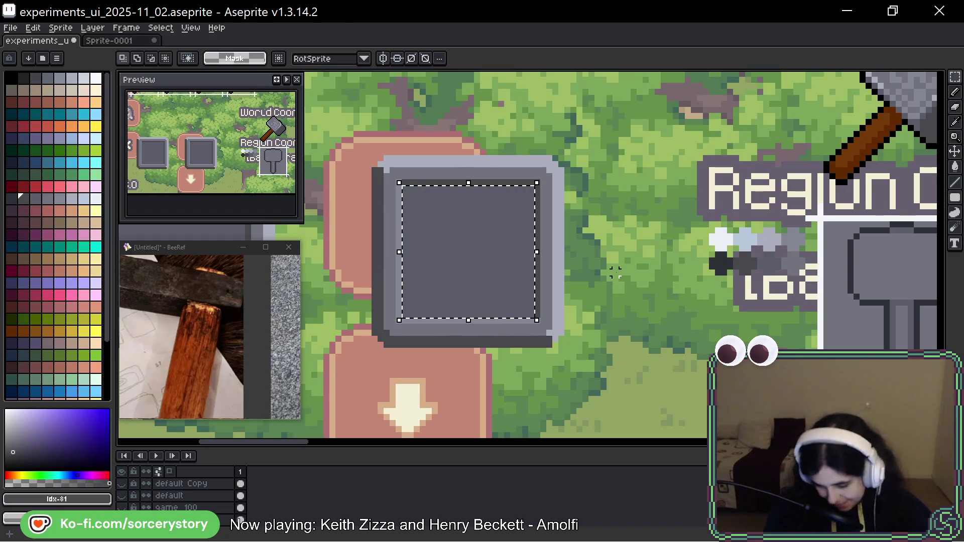
Pan and zoom to recentre the view on the grey box beside the Region Coord label
scroll(518, 233, "up", 2)
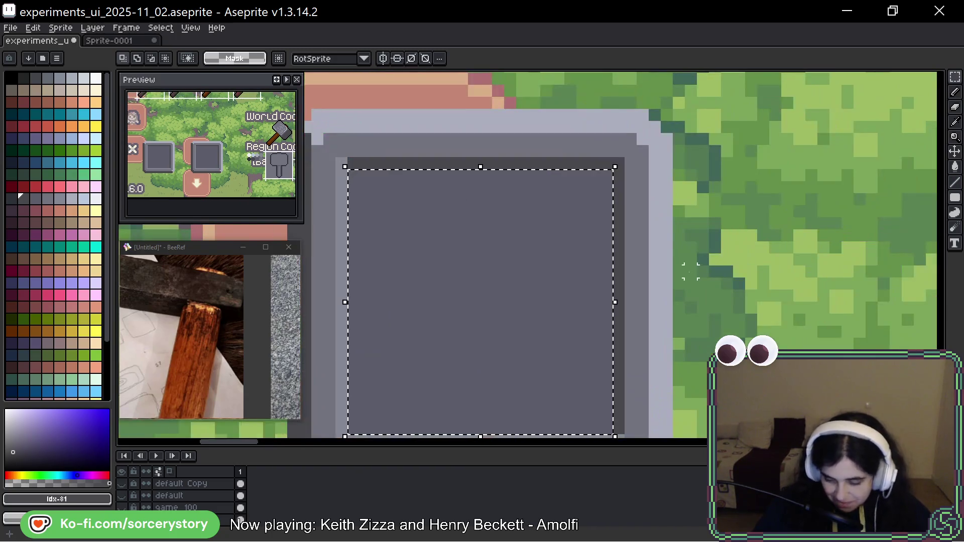
scroll(552, 236, "right", 5)
scroll(582, 242, "down", 2)
scroll(582, 242, "left", 5)
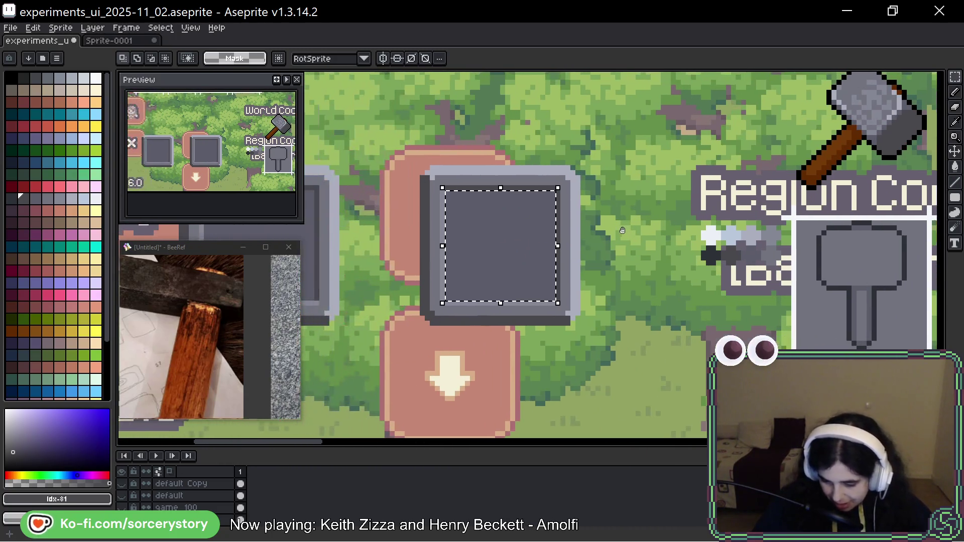
left_click_drag(623, 231, 608, 241)
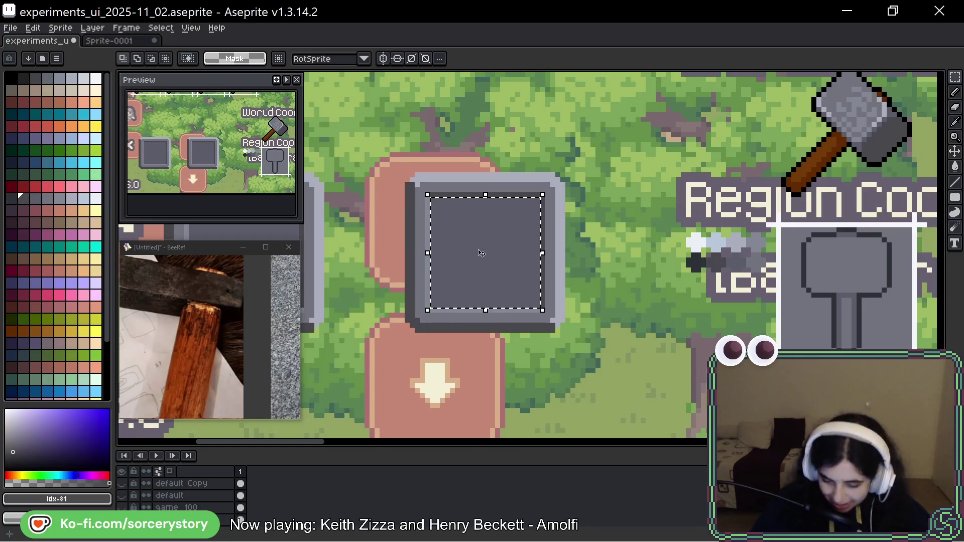
scroll(484, 227, "up", 1)
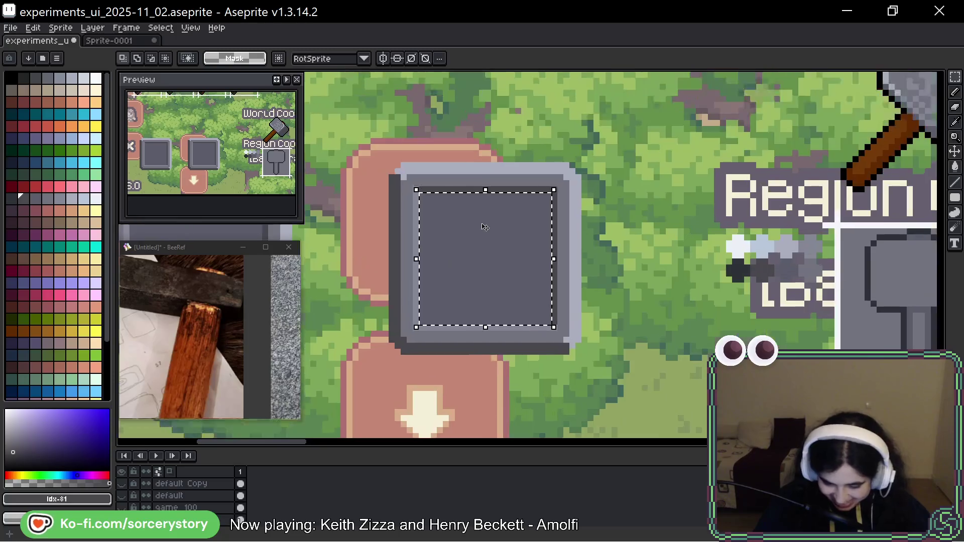
scroll(484, 227, "up", 1)
key("space")
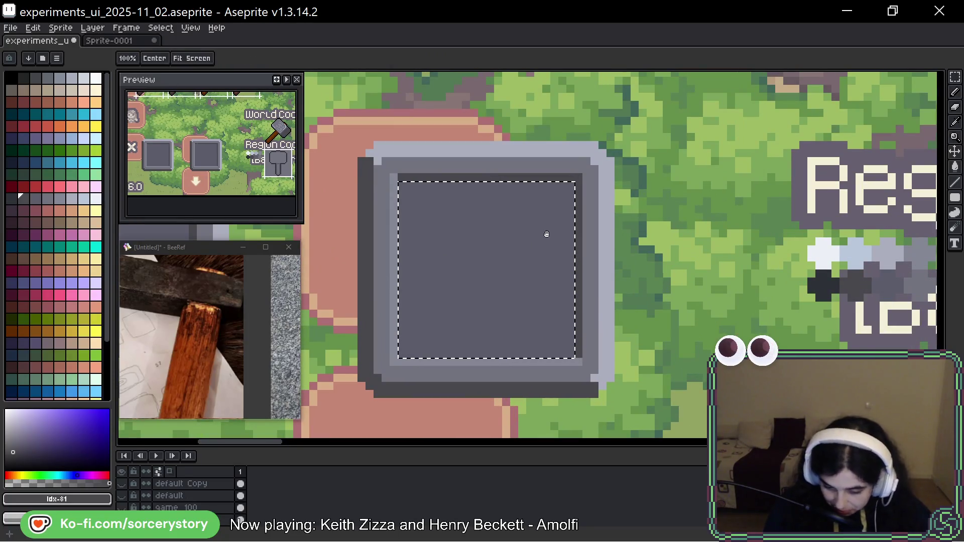
left_click_drag(547, 233, 534, 284)
left_click_drag(445, 325, 482, 332)
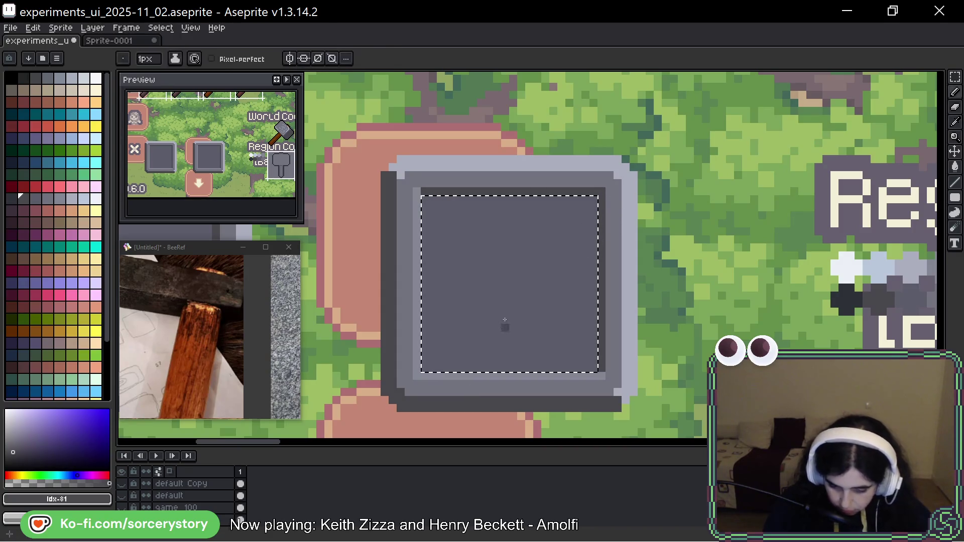
scroll(693, 268, "right", 5)
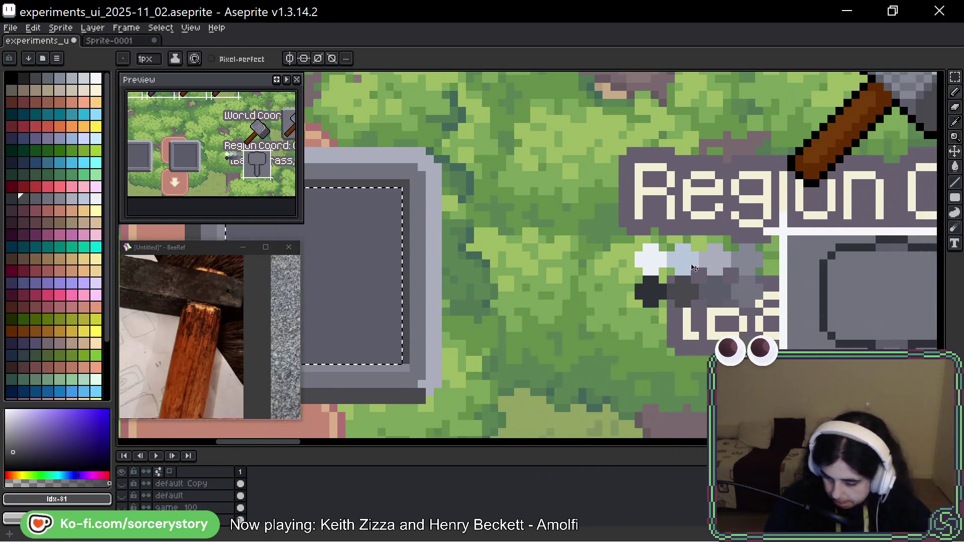
Marquee-select the hammer beside the Region label, move it into the square slot, and shrink it to about 15×22 pixels
scroll(694, 268, "down", 2)
left_click(956, 76)
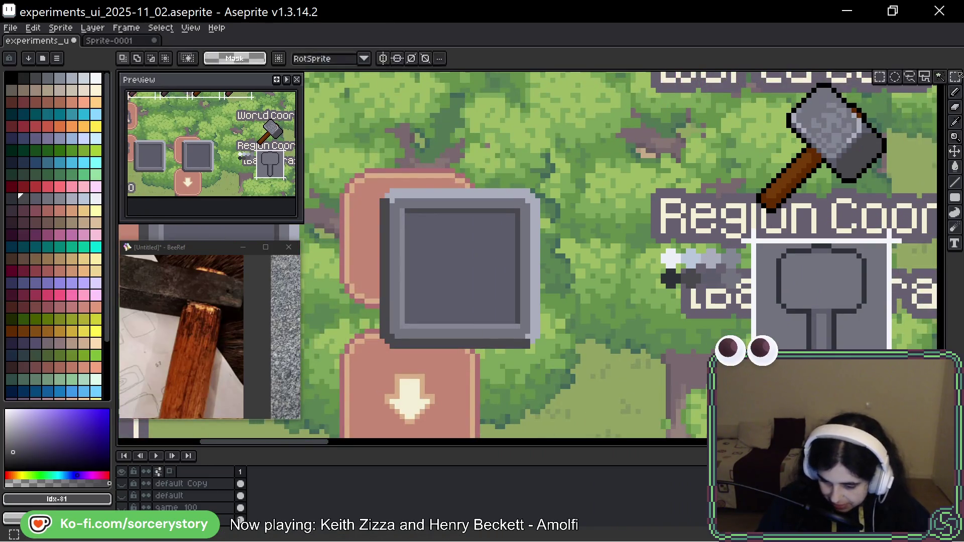
scroll(852, 259, "up", 1)
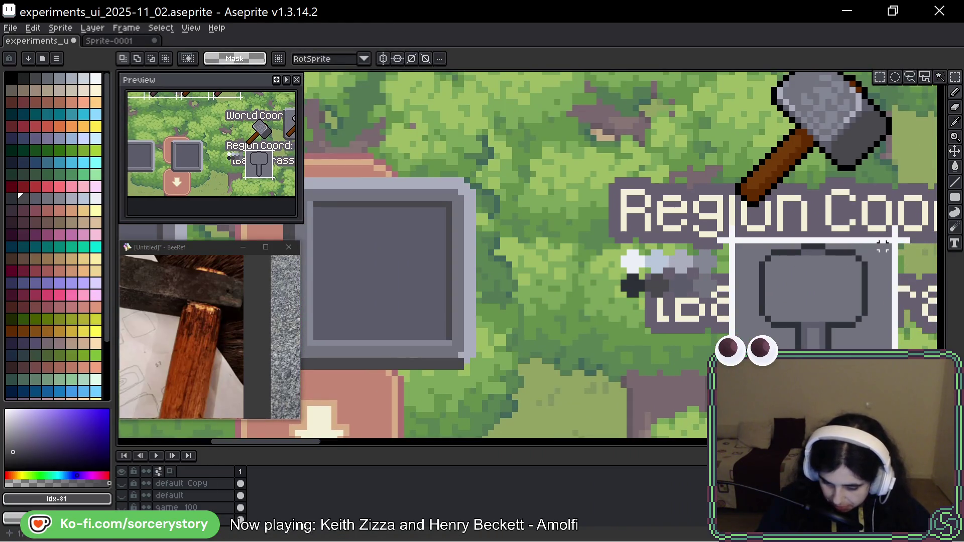
scroll(779, 257, "up", 1)
scroll(754, 241, "down", 3)
left_click_drag(752, 72, 888, 277)
scroll(888, 277, "left", 2)
mouse_move(883, 207)
left_mouse_down()
mouse_move(490, 272)
mouse_move(558, 212)
mouse_move(705, 225)
left_mouse_up()
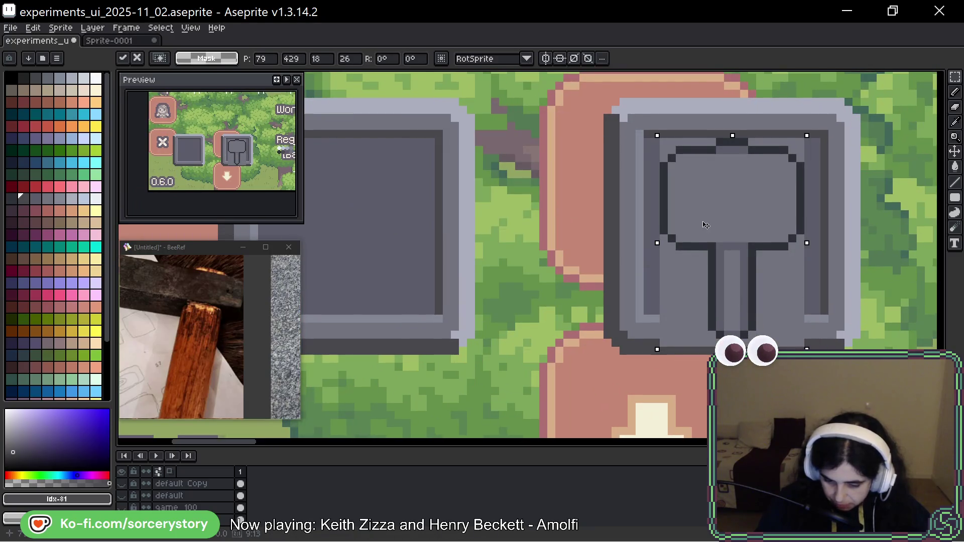
mouse_move(653, 348)
left_mouse_down()
mouse_move(680, 315)
mouse_move(671, 317)
left_mouse_up()
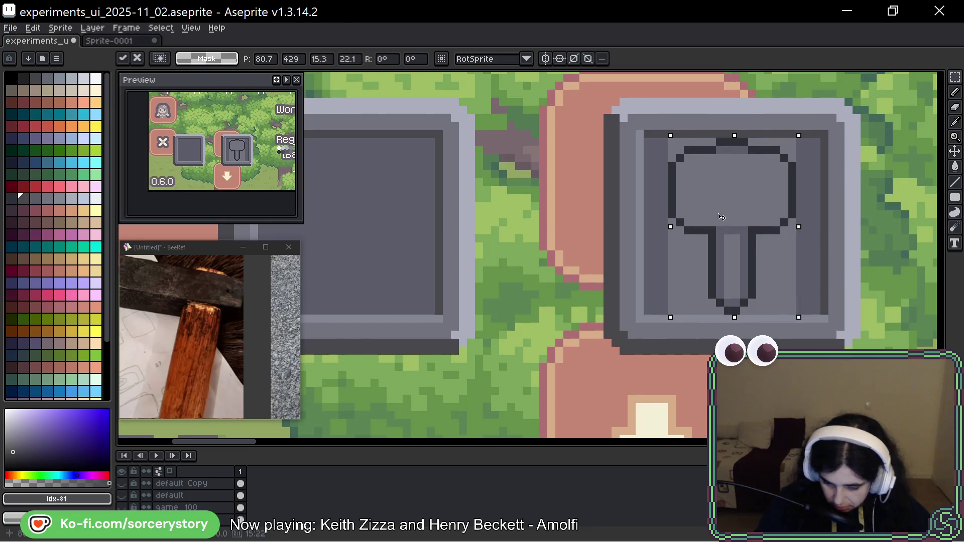
scroll(798, 240, "up", 4)
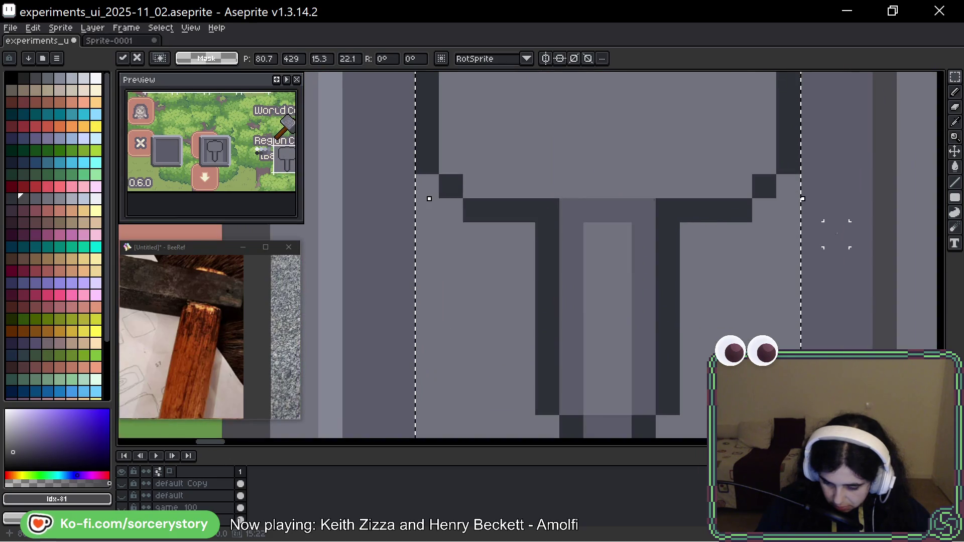
scroll(395, 263, "down", 4)
key("Return")
Reselect the hammer in the slot, nudge it with the arrow keys, and deselect it
left_click_drag(494, 263, 568, 284)
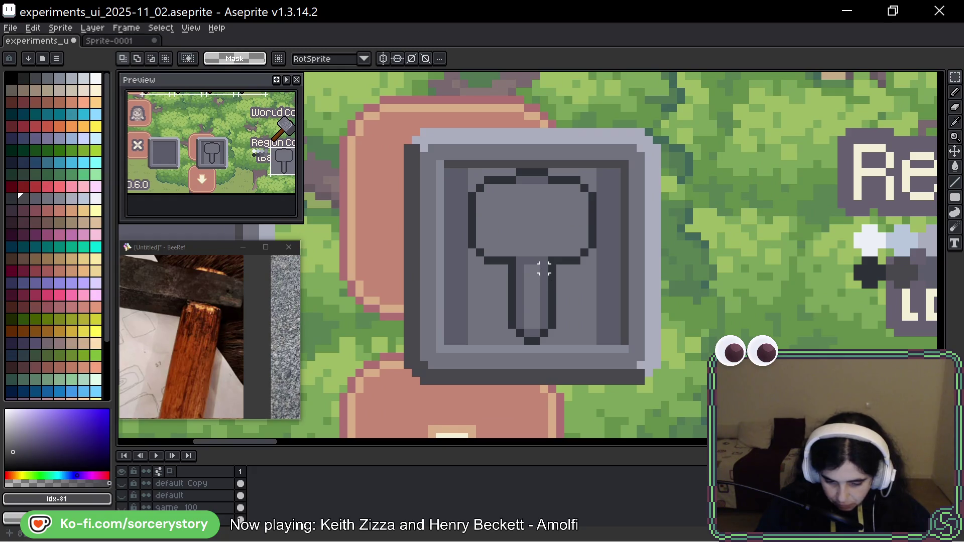
left_click_drag(463, 171, 598, 346)
key("Down")
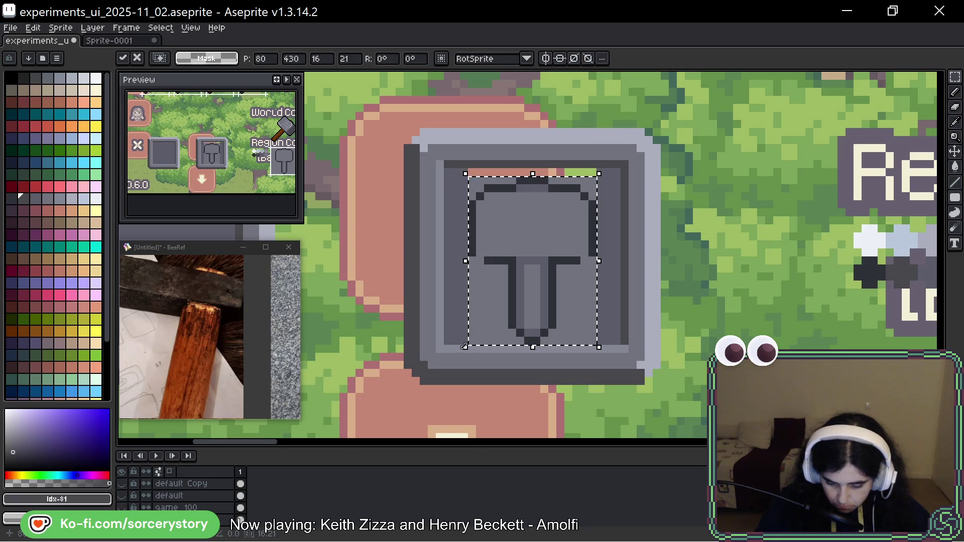
key("Up")
key("ctrl+d")
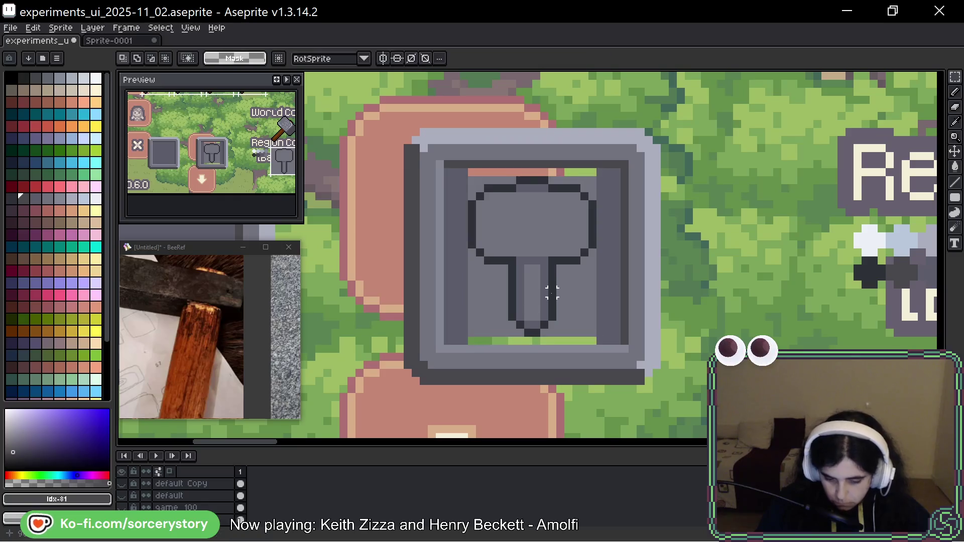
Pencil over the pink and green gap pixels around the hammer in the slot's dark grey #5b5c69
key("b")
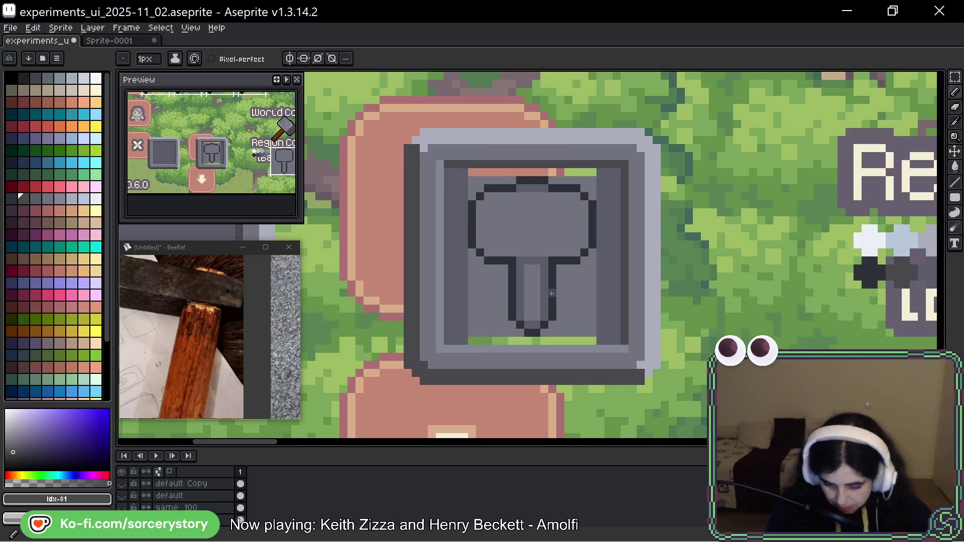
left_click(461, 173, "alt")
left_click_drag(469, 172, 595, 172)
mouse_move(472, 340)
left_mouse_down()
mouse_move(585, 339)
mouse_move(568, 342)
mouse_move(560, 324)
mouse_move(560, 281)
mouse_move(586, 269)
left_mouse_up()
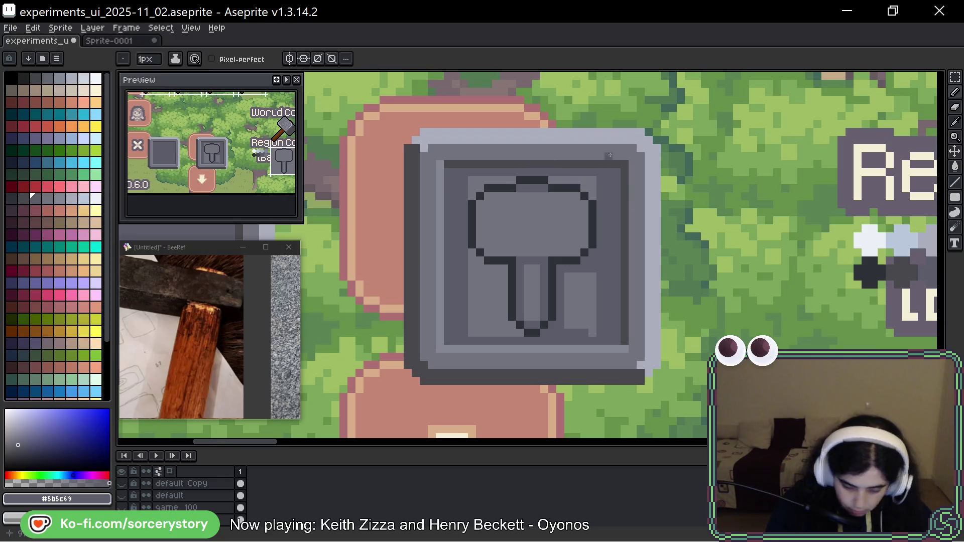
Bucket-fill the four lighter panel areas around the hammer dark grey, then pick the handle's mid grey #73737F
key("g")
left_click(590, 191)
left_click(477, 186)
left_click(490, 302)
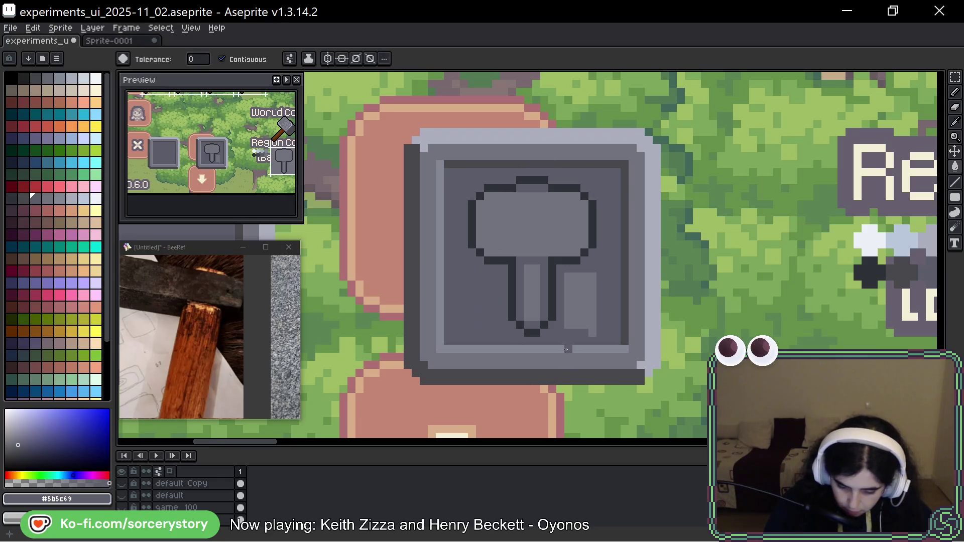
left_click(580, 306)
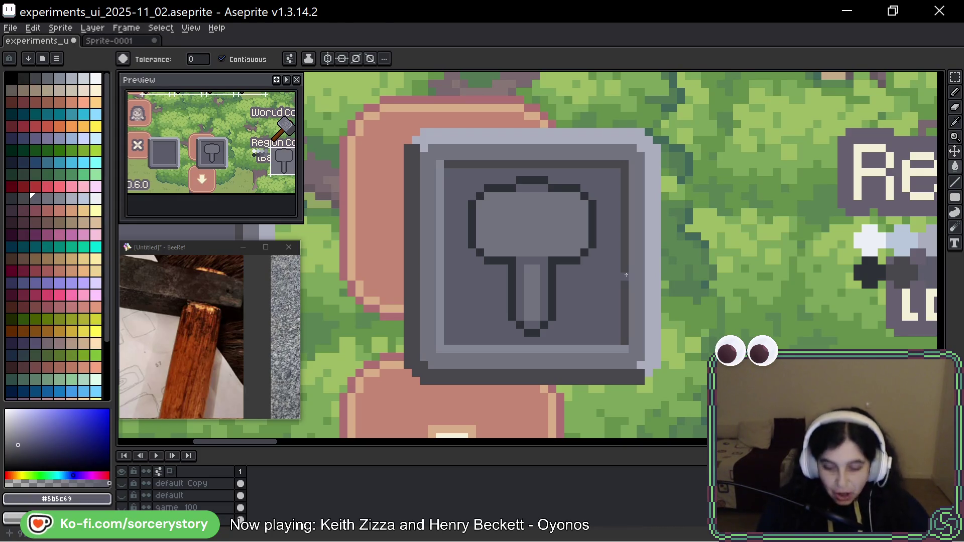
key("b")
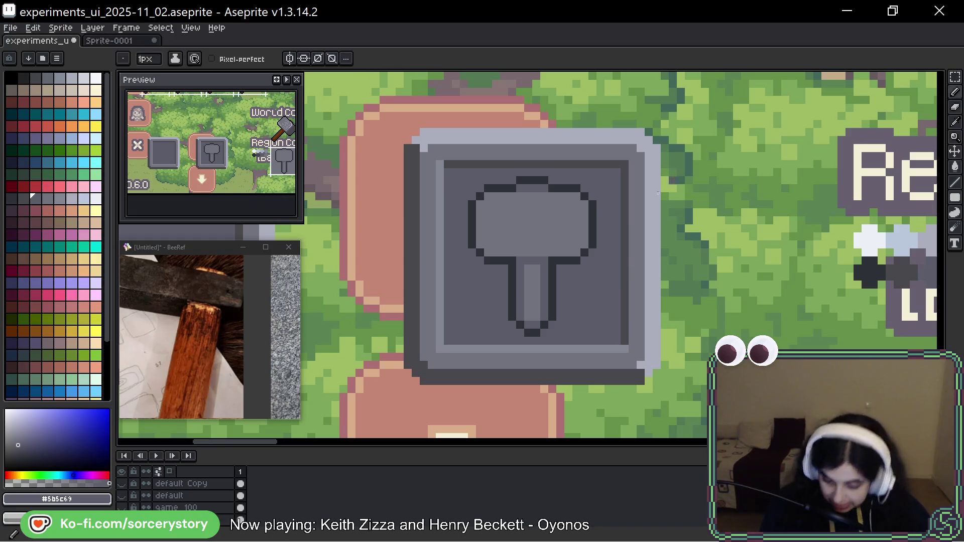
left_click(534, 278, "alt")
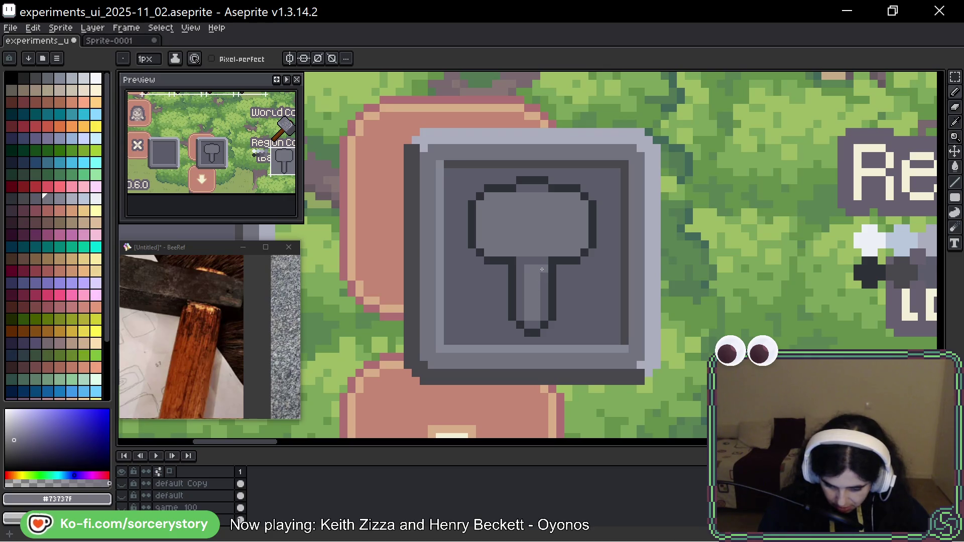
Lighten the hammer handle's right column and darken the inner left column of the head
left_click_drag(544, 274, 540, 324)
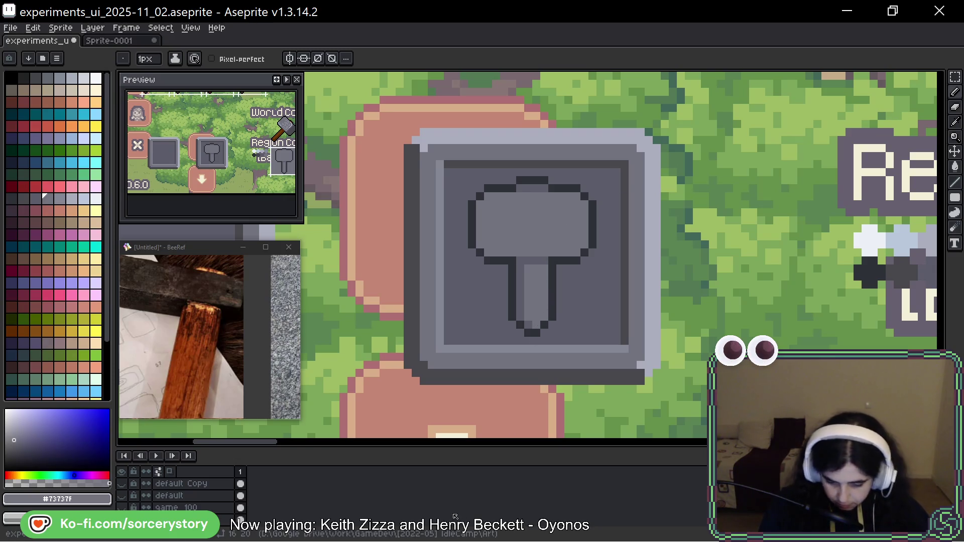
left_click(517, 272, "alt")
mouse_move(481, 200)
left_mouse_down()
mouse_move(480, 241)
mouse_move(490, 253)
left_mouse_up()
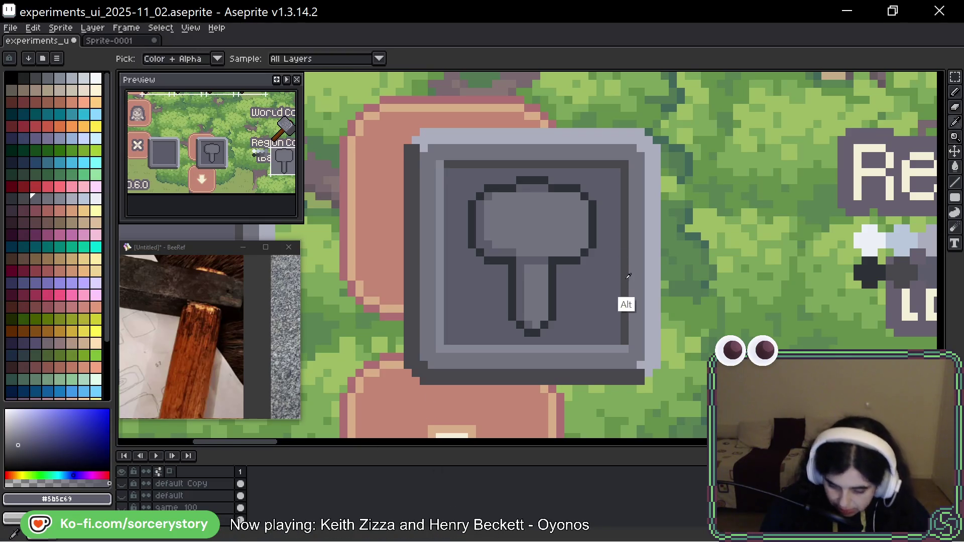
Soften the hammer head's top and left outline to lighter grey, then pick the frame's light grey #848795
left_click(628, 287, "alt")
left_click(540, 180)
left_click_drag(532, 180, 520, 180)
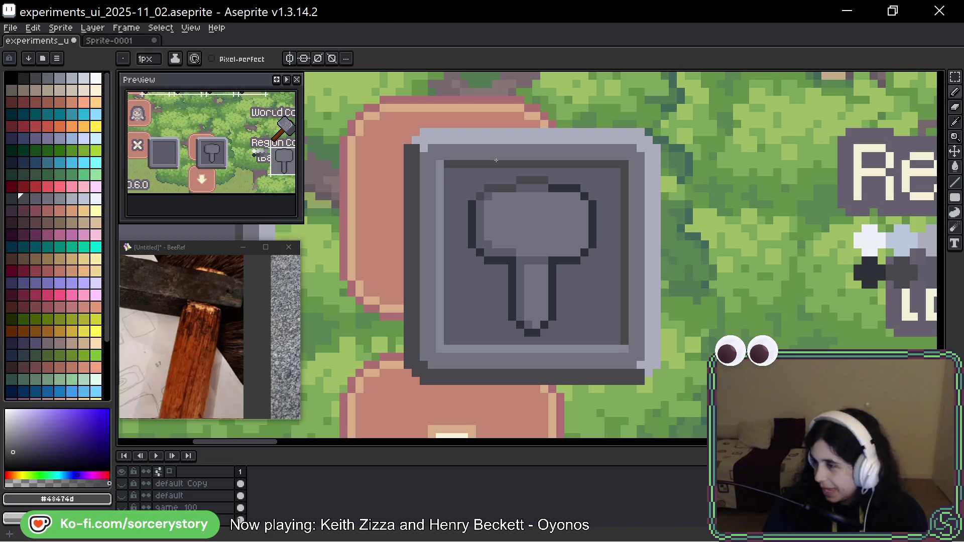
mouse_move(471, 204)
left_mouse_down()
mouse_move(472, 246)
mouse_move(512, 264)
mouse_move(512, 312)
mouse_move(523, 325)
left_mouse_up()
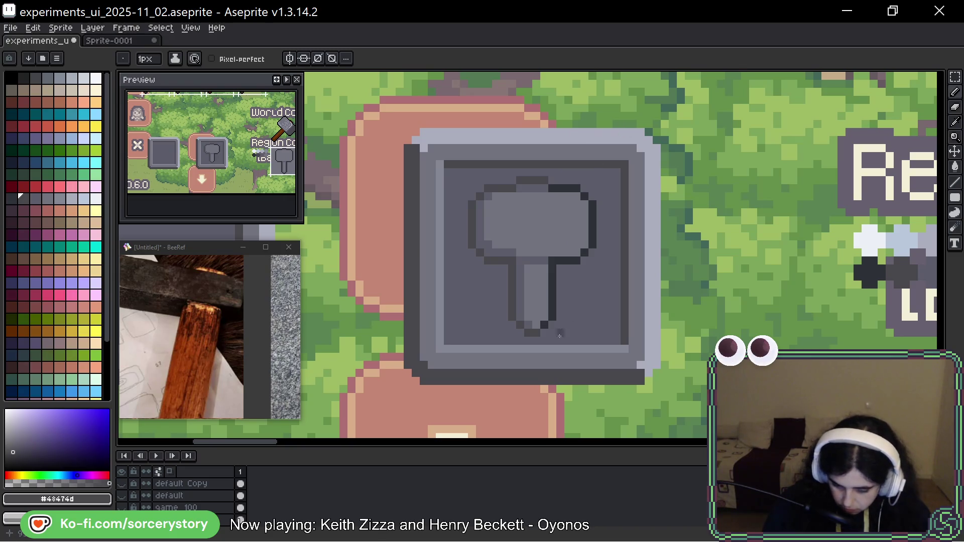
left_click(444, 361, "alt")
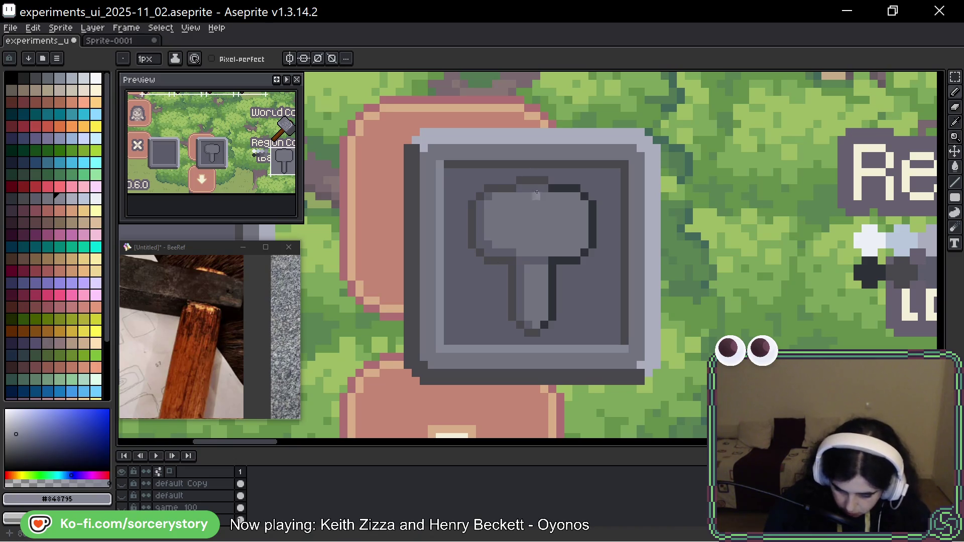
Paint a light highlight along the hammer head's top and a lighter stripe down the handle's right side
mouse_move(520, 189)
left_mouse_down()
mouse_move(545, 189)
mouse_move(582, 210)
mouse_move(583, 255)
left_mouse_up()
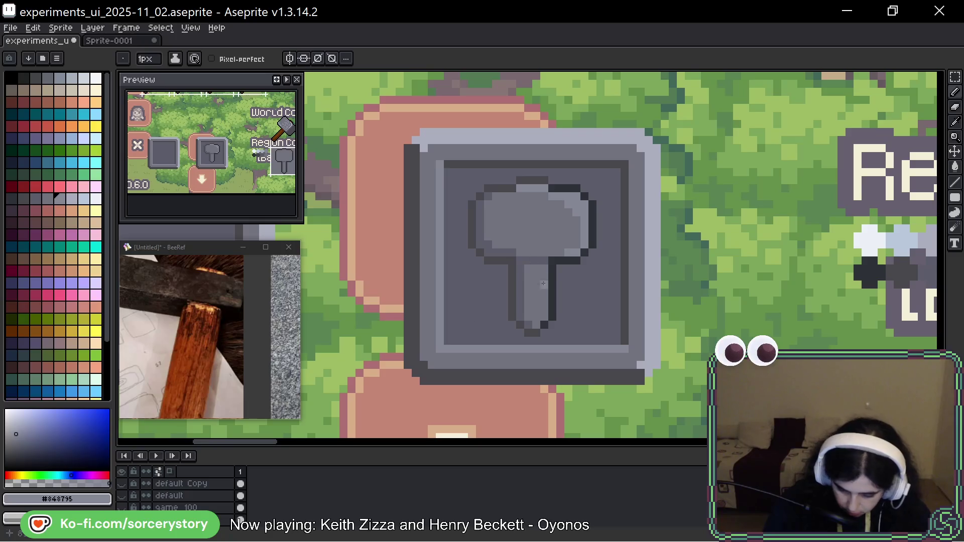
left_click_drag(545, 269, 545, 312)
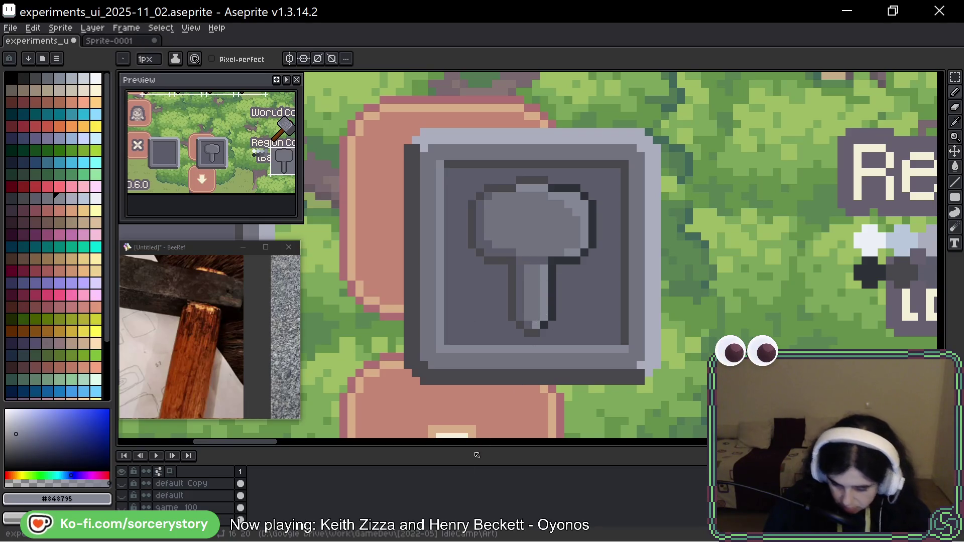
left_click(532, 324, "alt")
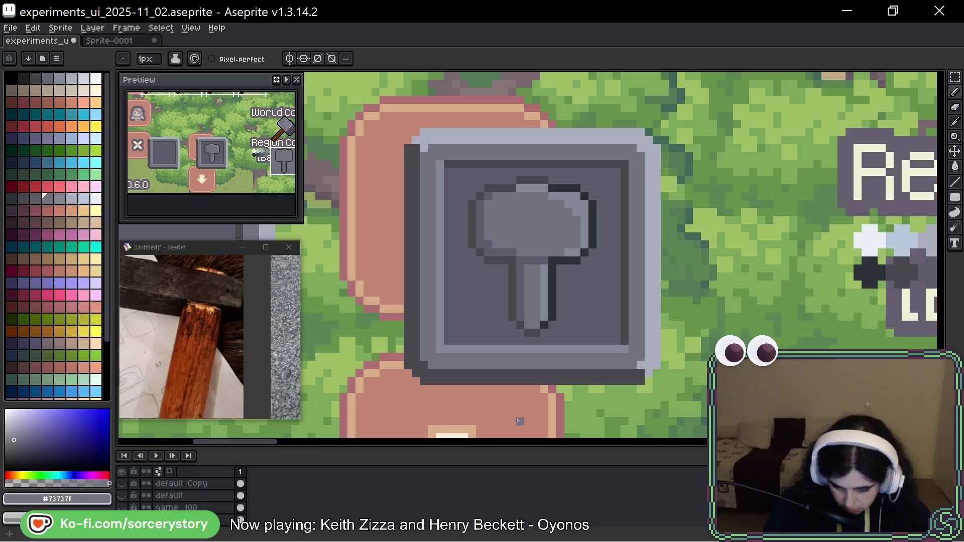
left_click(545, 180, "alt")
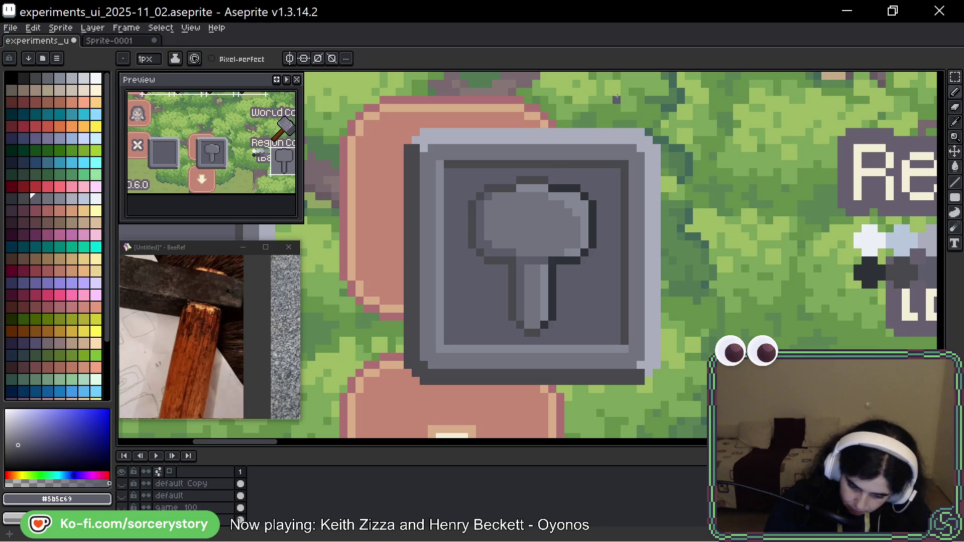
left_click(483, 264, "alt")
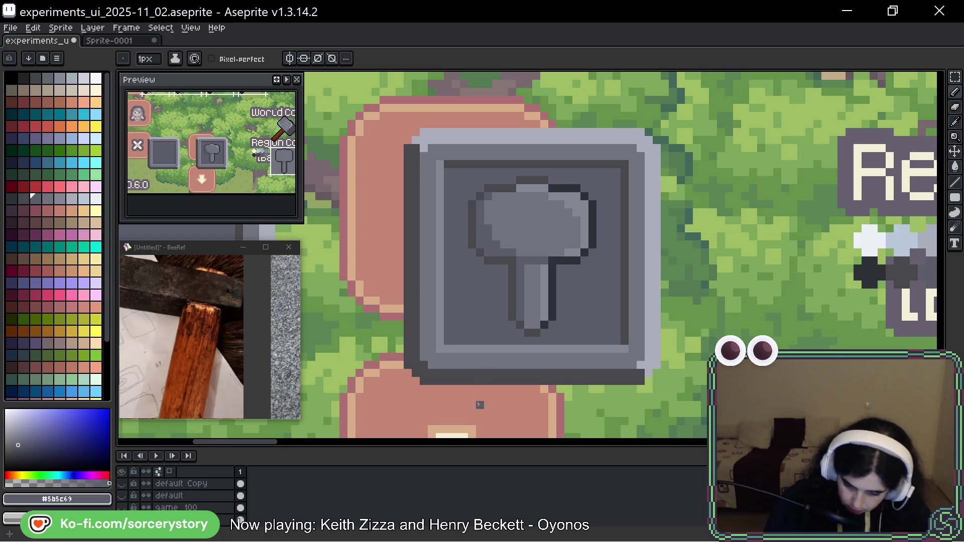
left_click(576, 217, "alt")
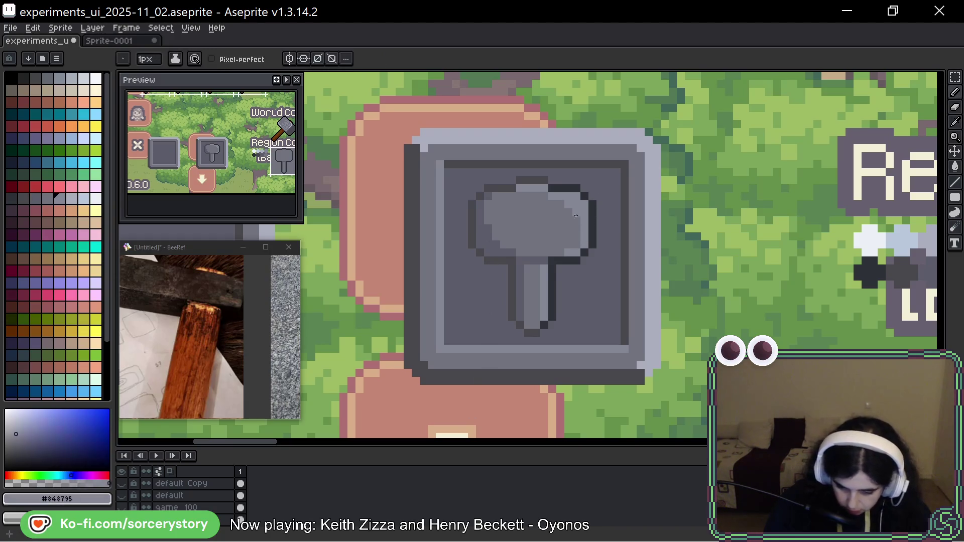
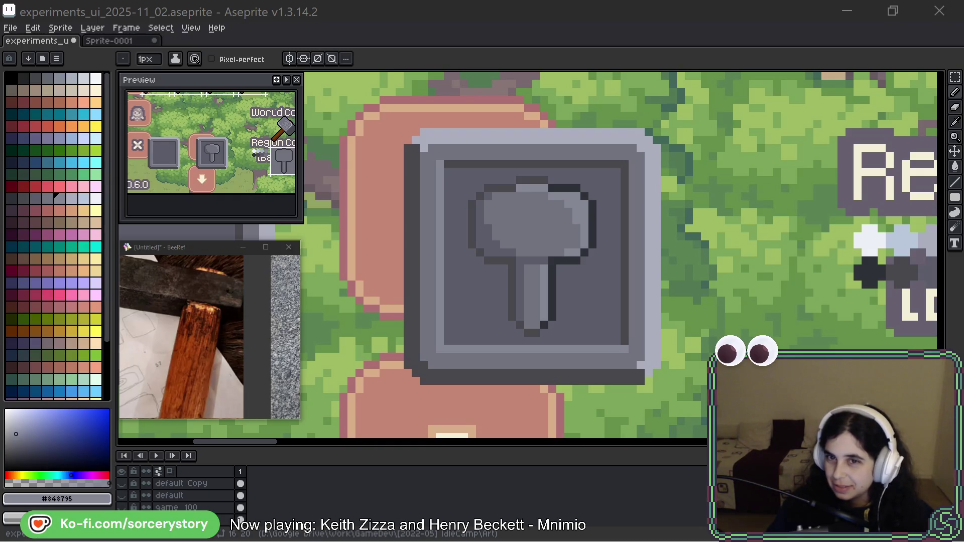
Move the Firefox window with the Egyptian tomb painting over the centre of the Aseprite canvas
mouse_move(963, 60)
left_mouse_down()
mouse_move(823, 60)
mouse_move(562, 94)
mouse_move(514, 116)
left_mouse_up()
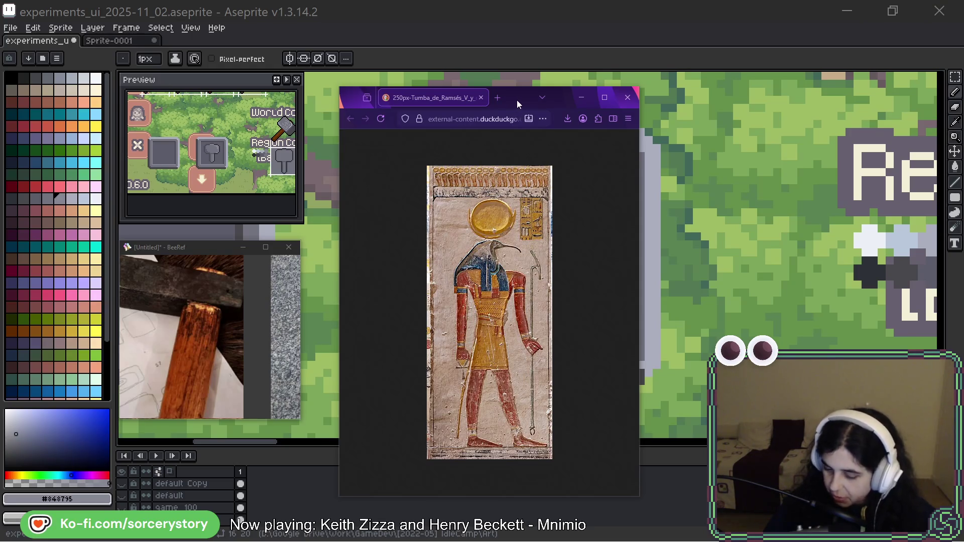
Drag the Egyptian painting window off toward the top edge, clearing the hammer button artwork
mouse_move(517, 100)
left_mouse_down()
mouse_move(586, 98)
mouse_move(538, 119)
mouse_move(540, 12)
mouse_move(653, 0)
left_mouse_up()
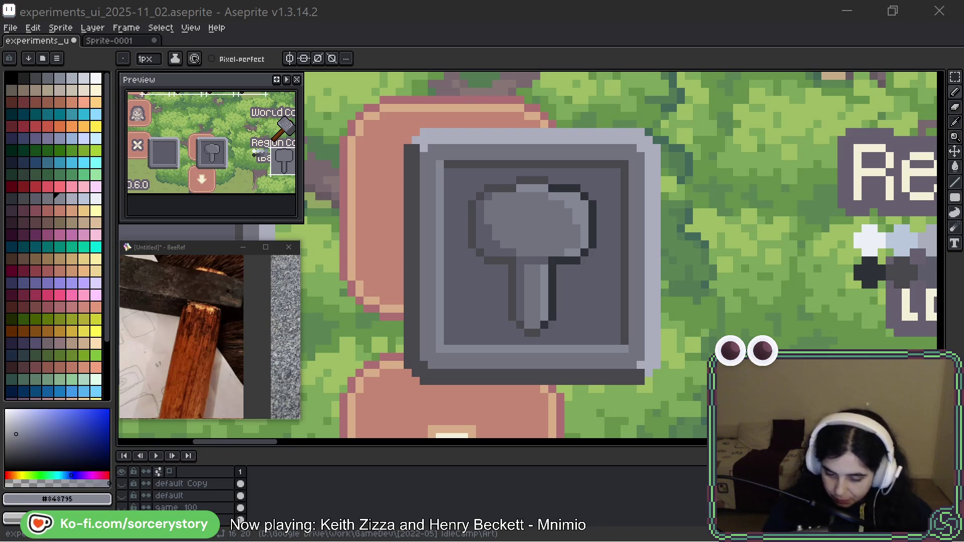
Zoom in on the hammer and paint background grey over the head's right-side dark outline
left_click_drag(595, 228, 574, 230)
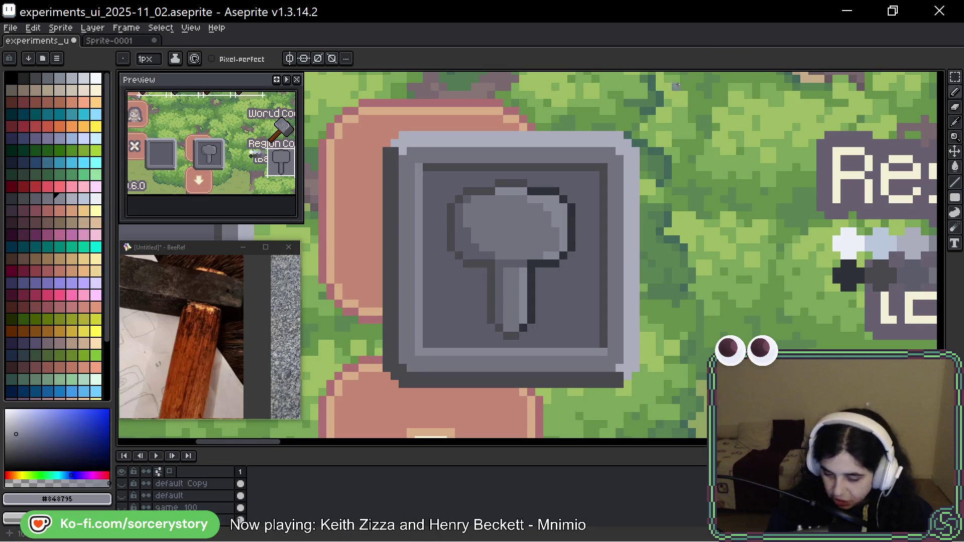
left_click_drag(658, 189, 635, 200)
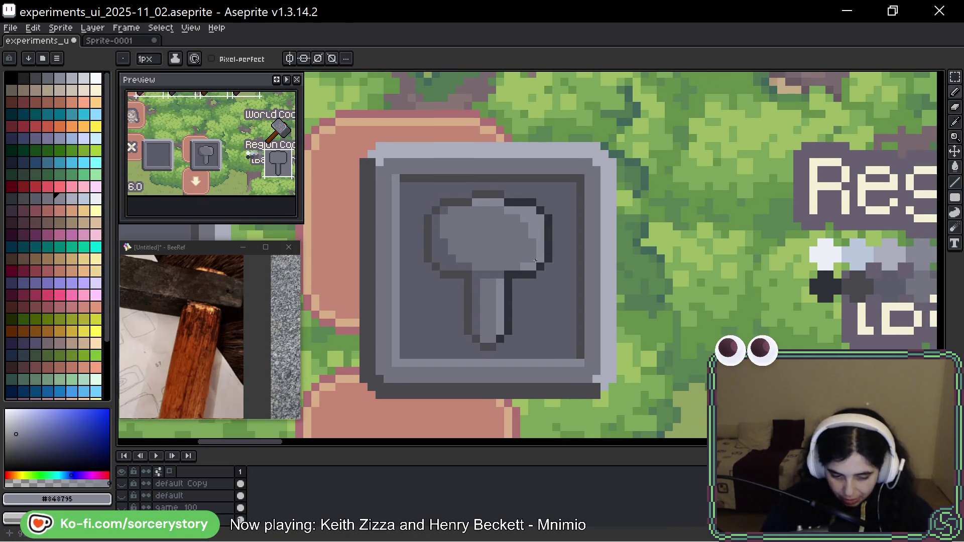
scroll(530, 265, "up", 1)
left_click_drag(545, 225, 613, 228)
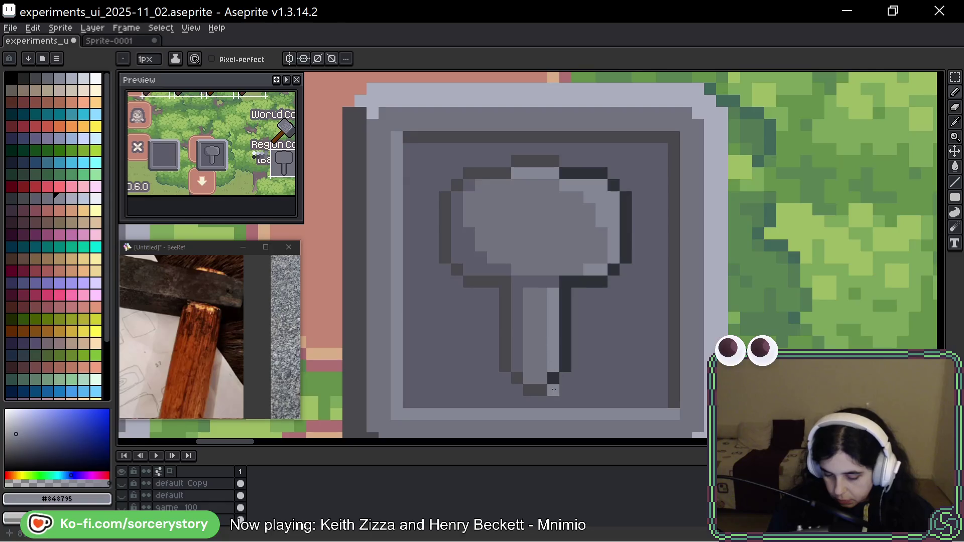
left_click(483, 186, "alt")
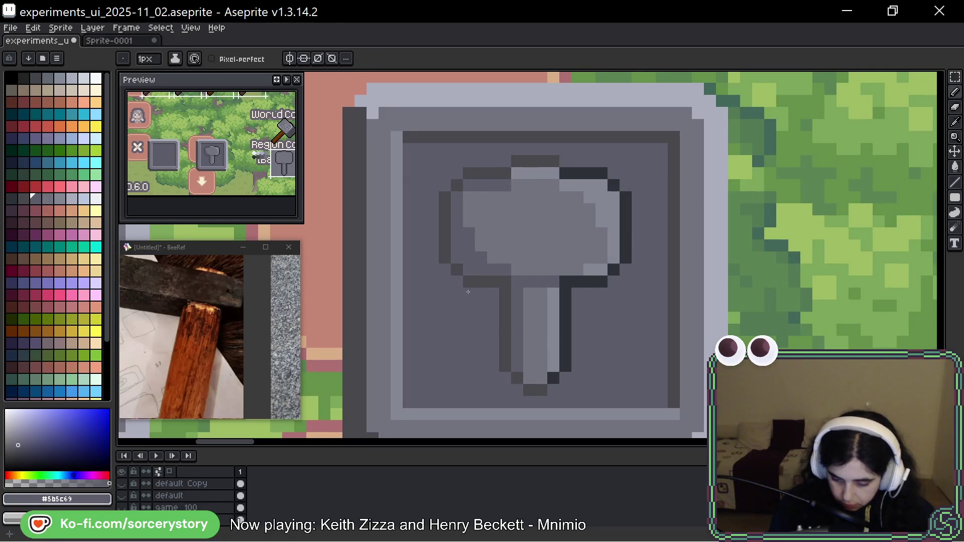
mouse_move(564, 173)
left_mouse_down()
mouse_move(605, 173)
mouse_move(625, 259)
mouse_move(613, 276)
mouse_move(575, 282)
left_mouse_up()
left_click(590, 269, "alt")
left_click(564, 270)
left_click(565, 306)
key("ctrl+z")
left_click(597, 260)
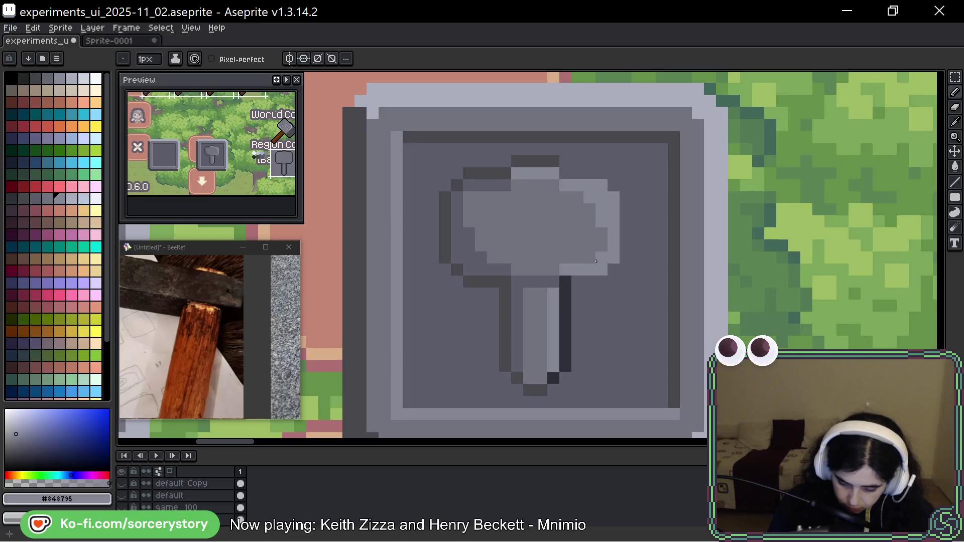
Cover the dark outline along the handle's right side with background grey
left_click(478, 217, "alt")
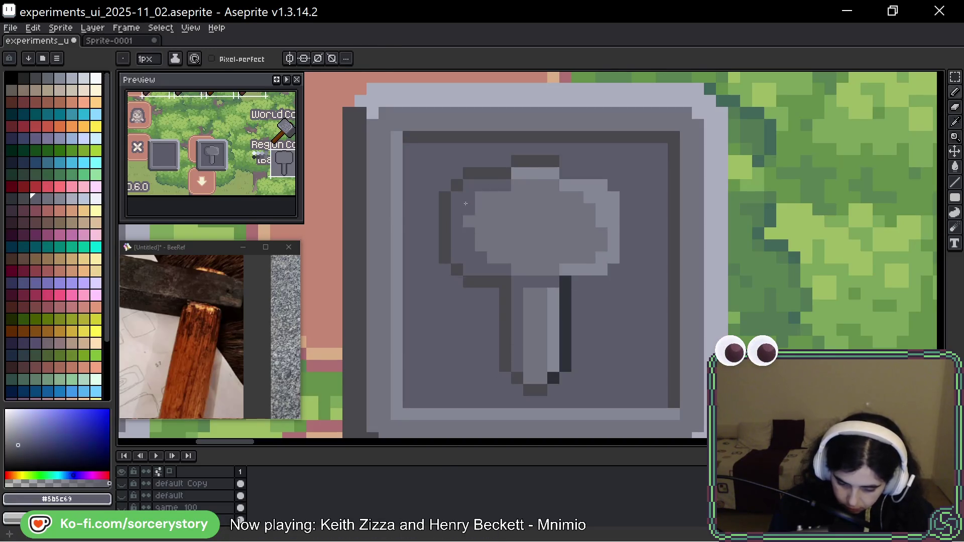
mouse_move(565, 279)
left_mouse_down()
mouse_move(565, 369)
mouse_move(539, 390)
mouse_move(505, 359)
left_mouse_up()
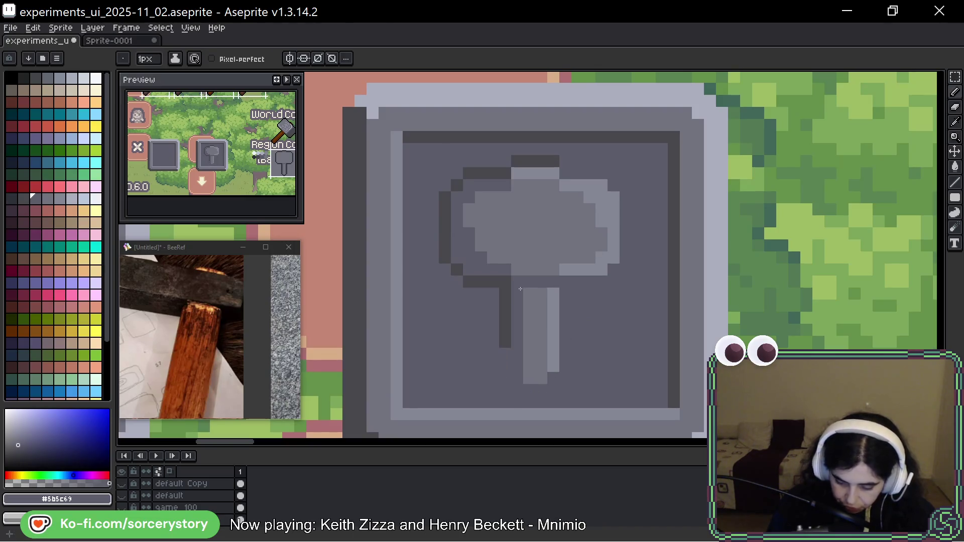
key("ctrl")
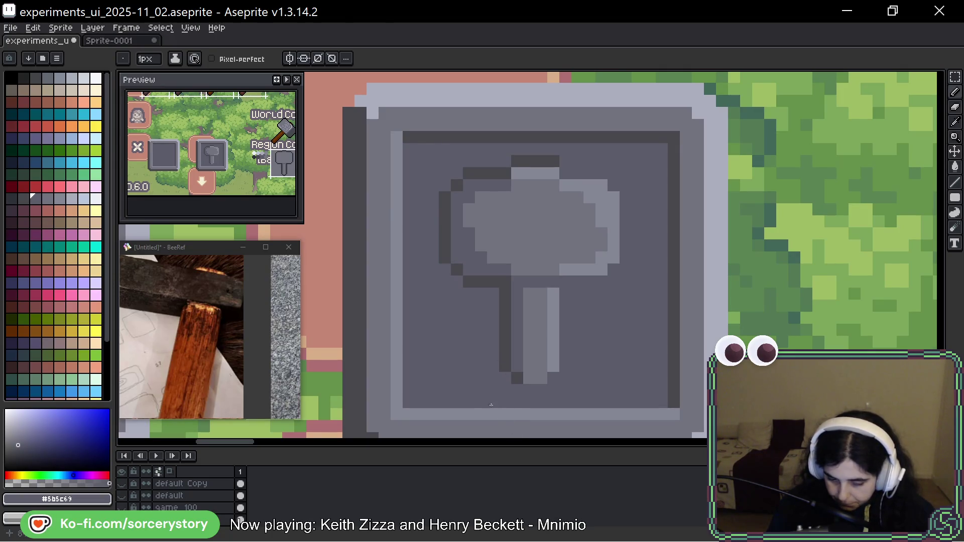
mouse_move(589, 258)
left_mouse_down()
mouse_move(600, 327)
mouse_move(539, 372)
left_mouse_up()
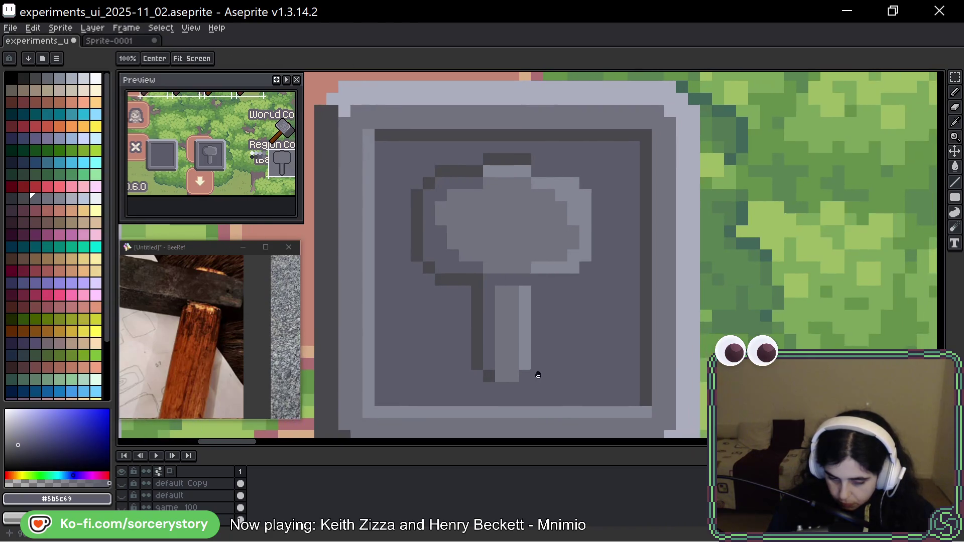
key("space")
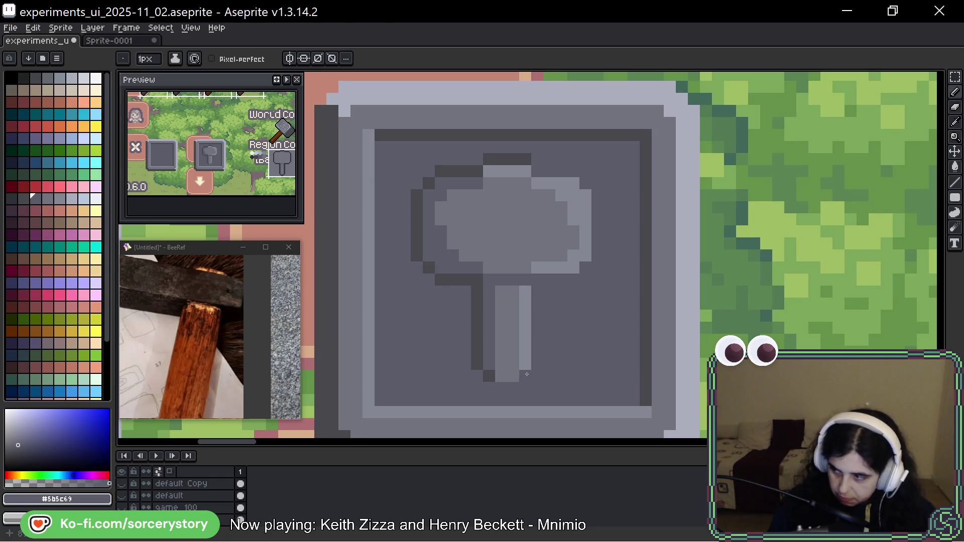
Lighten the hammer head's left edge and darken its right-edge highlight column
left_click(482, 217, "alt")
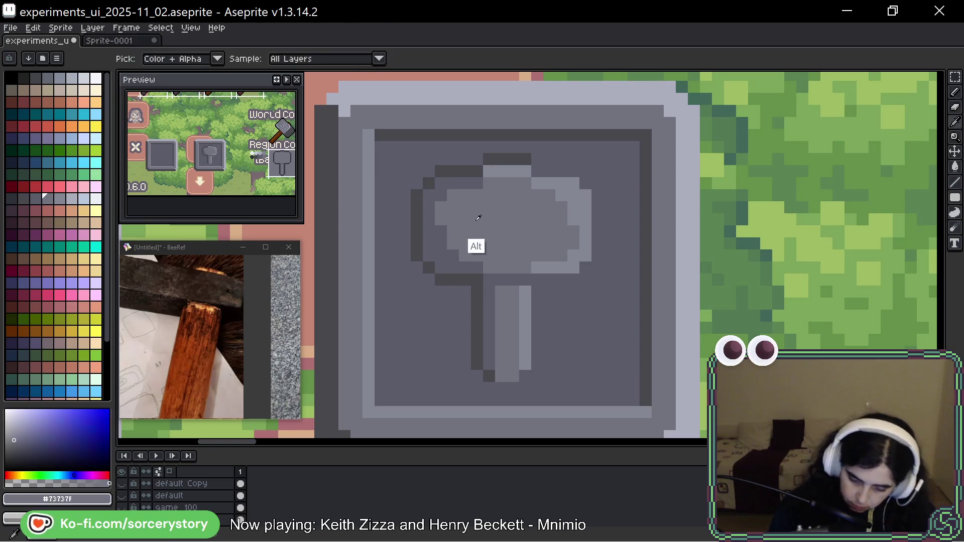
left_click_drag(440, 232, 453, 256)
left_click(441, 256)
left_click(441, 196)
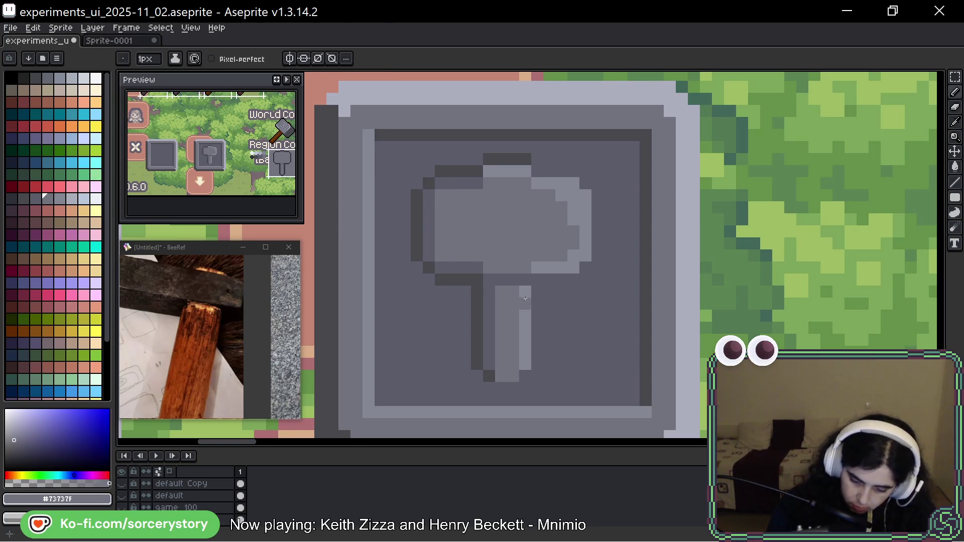
left_click(555, 226, "alt")
left_click_drag(574, 196, 574, 220)
left_click(574, 256)
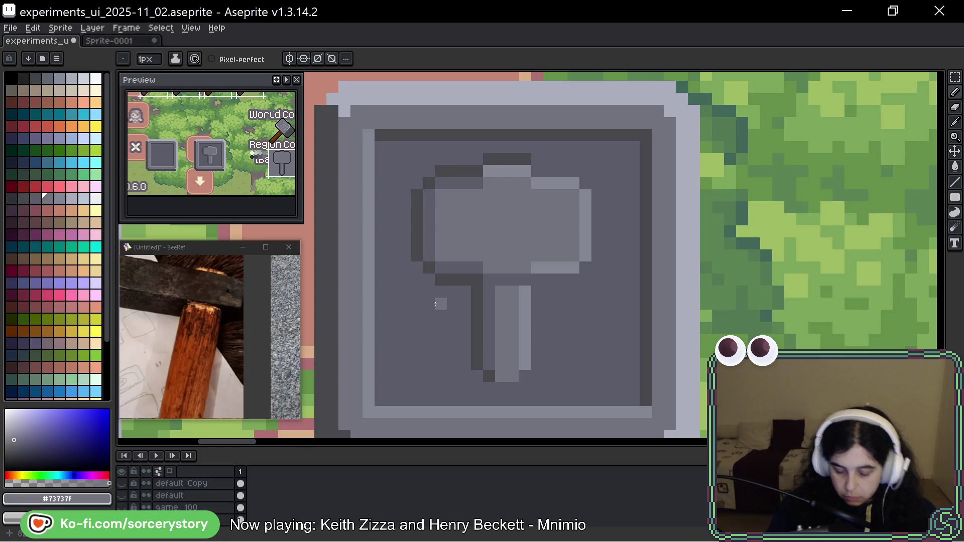
Paste a stone-statue photo and a carved-stone relief image onto the BeeRef board
scroll(271, 310, "down", 3)
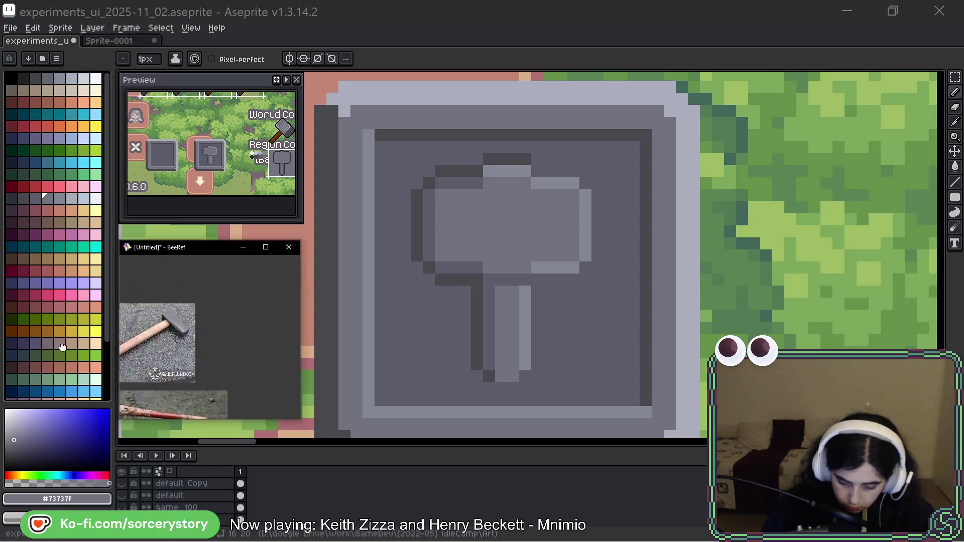
key("ctrl+v")
left_click(215, 346)
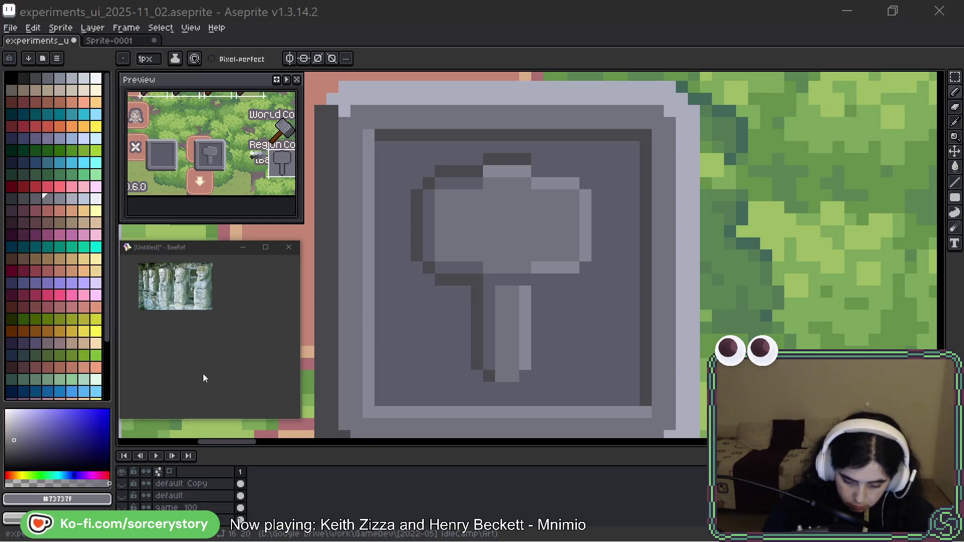
key("ctrl+v")
left_click(204, 368)
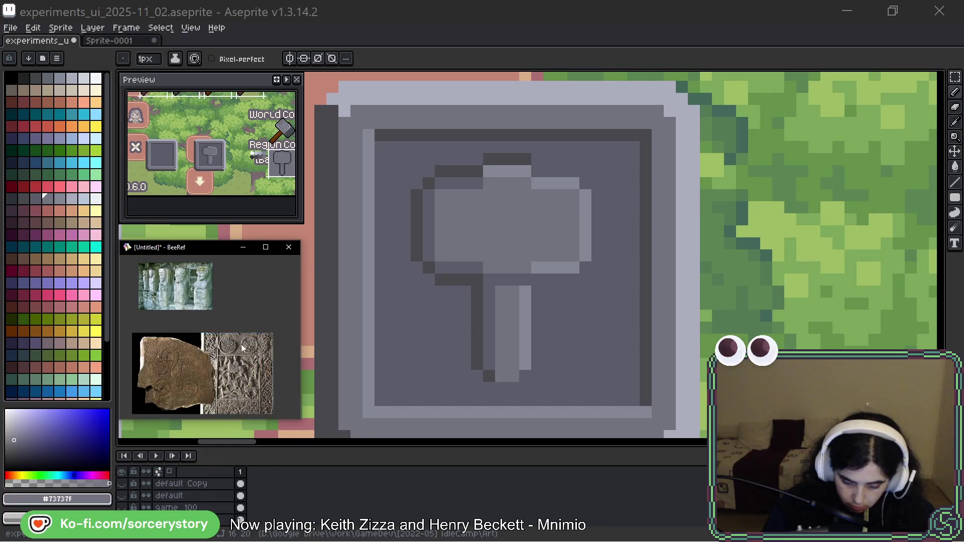
Duplicate the carved-stone image, flip the copy horizontally, and zoom to the carved rider
scroll(231, 326, "down", 3)
key("ctrl+v")
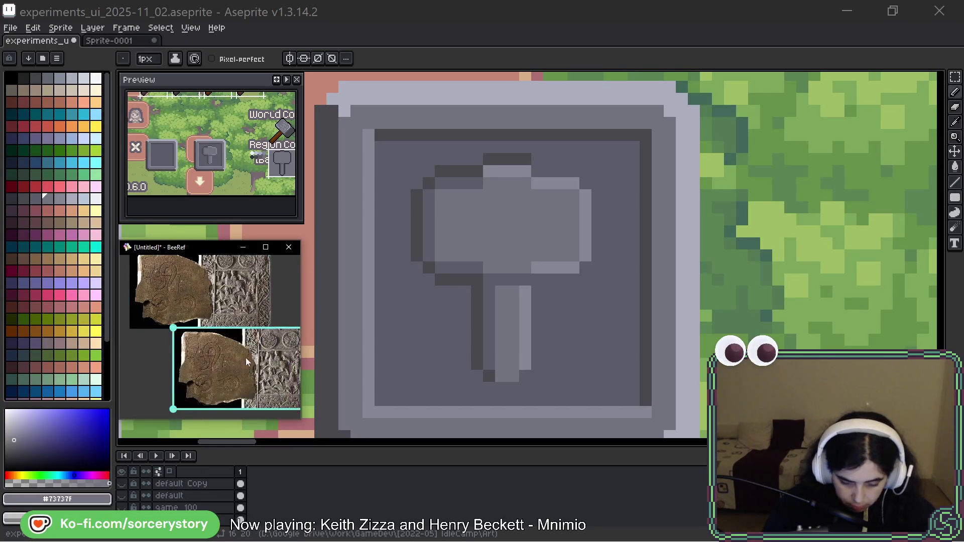
left_click_drag(240, 357, 212, 366)
right_click(213, 366)
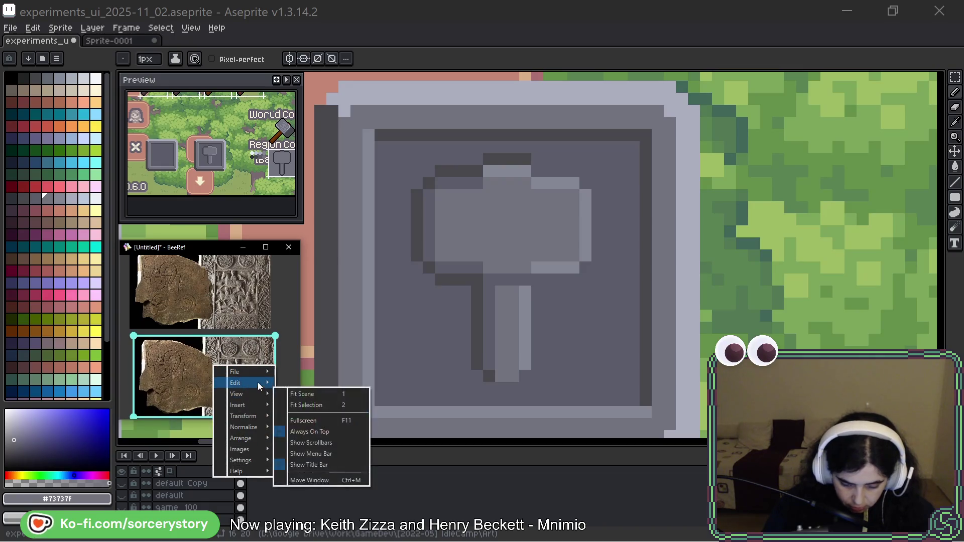
mouse_move(257, 383)
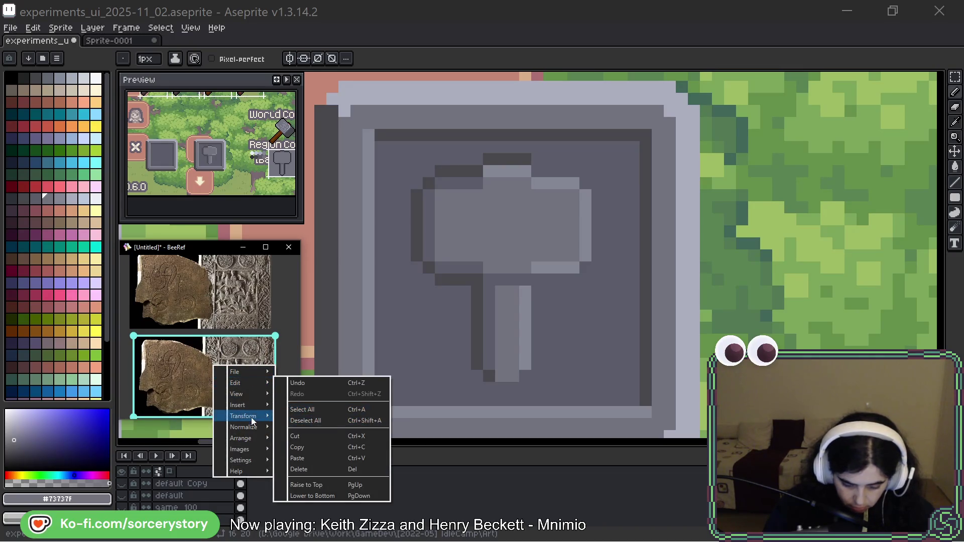
mouse_move(251, 416)
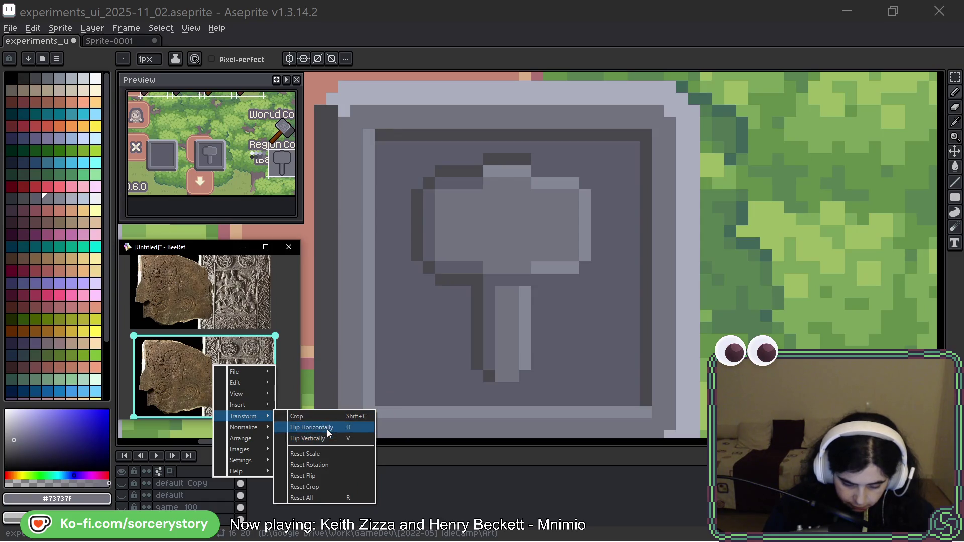
left_click(311, 428)
left_click(284, 342)
scroll(233, 344, "down", 2)
scroll(207, 354, "up", 6)
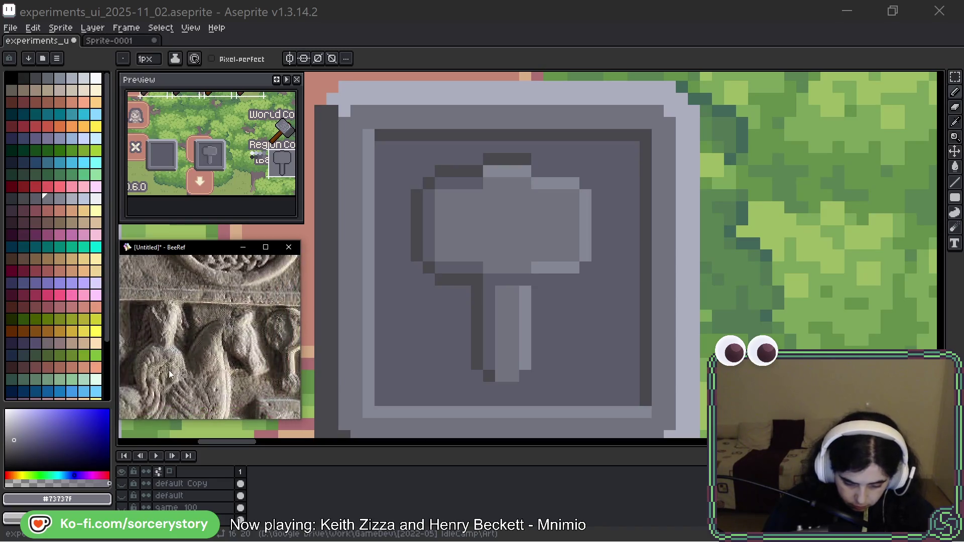
mouse_move(164, 371)
left_mouse_down()
mouse_move(193, 344)
mouse_move(181, 345)
left_mouse_up()
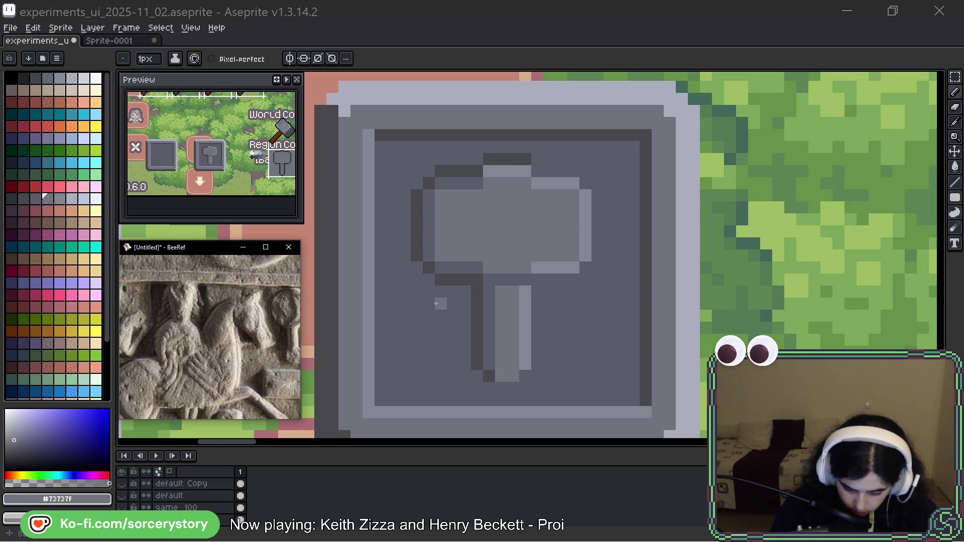
Add dark grey pixels along the handle's bottom and left side
left_click(489, 377, "alt")
left_click(501, 389)
left_click(513, 388)
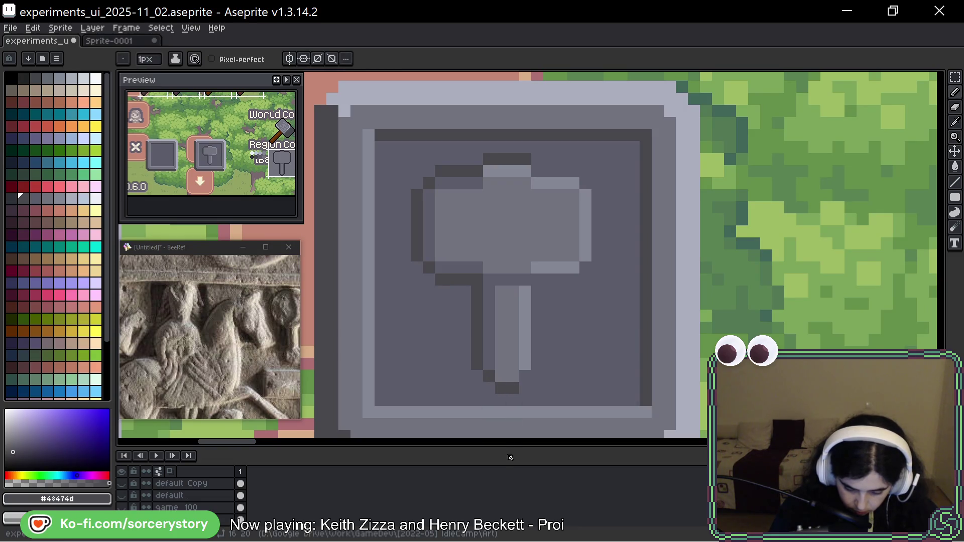
left_click(484, 327)
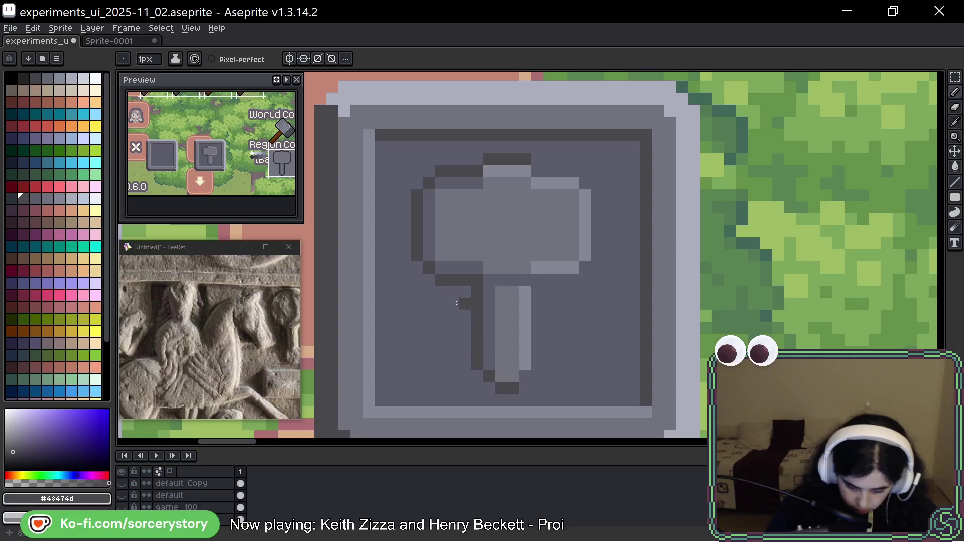
scroll(210, 354, "up", 2)
scroll(177, 353, "up", 2)
mouse_move(180, 309)
left_mouse_down()
mouse_move(329, 236)
mouse_move(413, 241)
mouse_move(474, 269)
mouse_move(357, 308)
mouse_move(368, 345)
mouse_move(355, 400)
mouse_move(141, 392)
left_mouse_up()
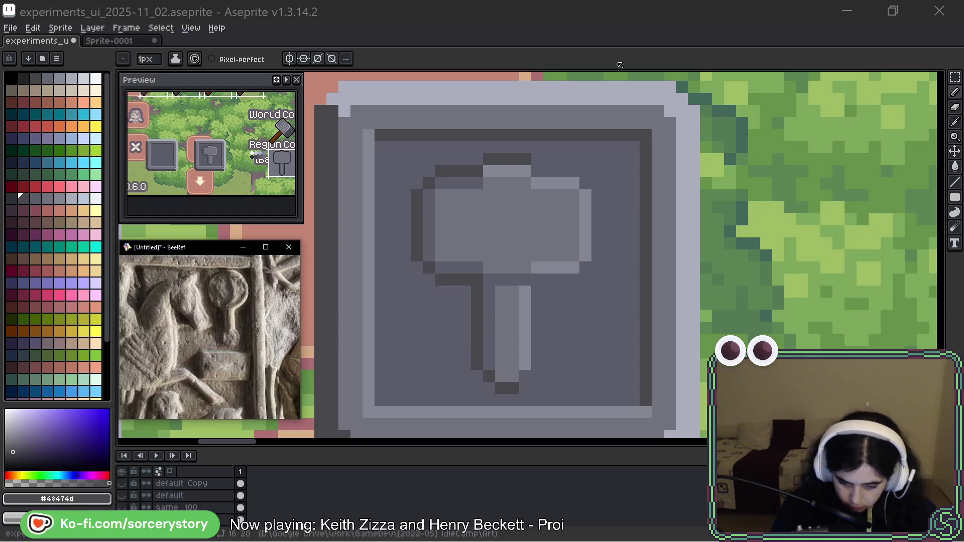
Draw a dark grey shadow from under the head down the handle's left edge
key("alt")
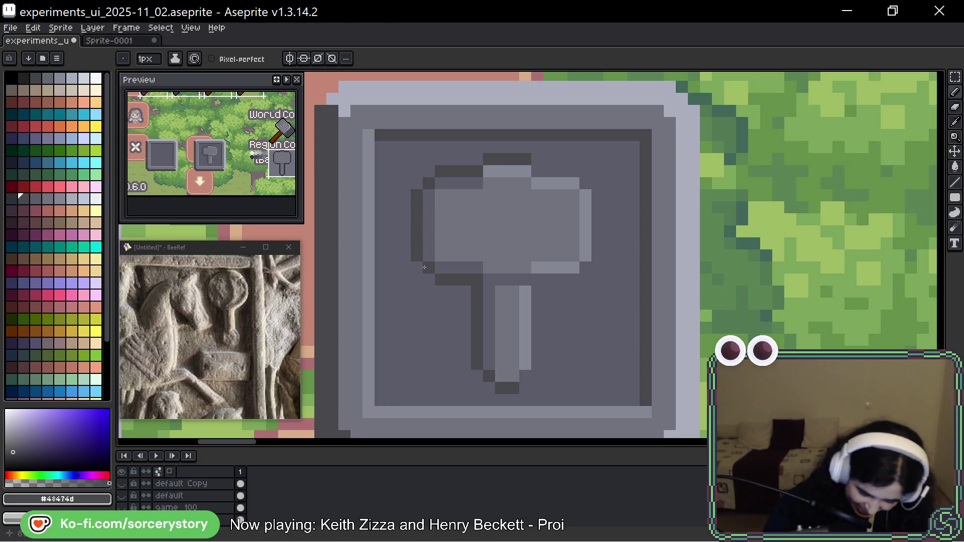
left_click_drag(457, 290, 465, 342)
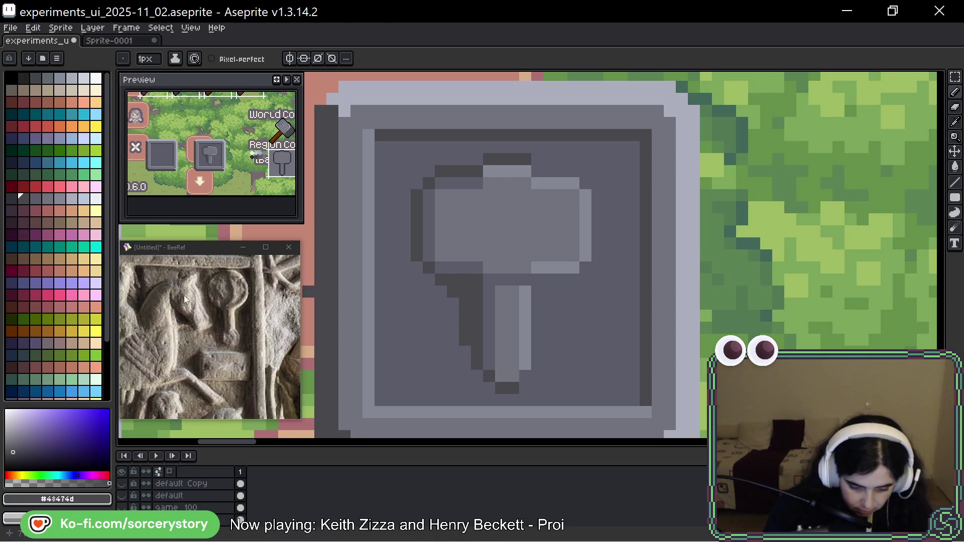
left_click(11, 198)
left_click(453, 279)
mouse_move(455, 278)
left_mouse_down()
mouse_move(477, 308)
mouse_move(475, 332)
left_mouse_up()
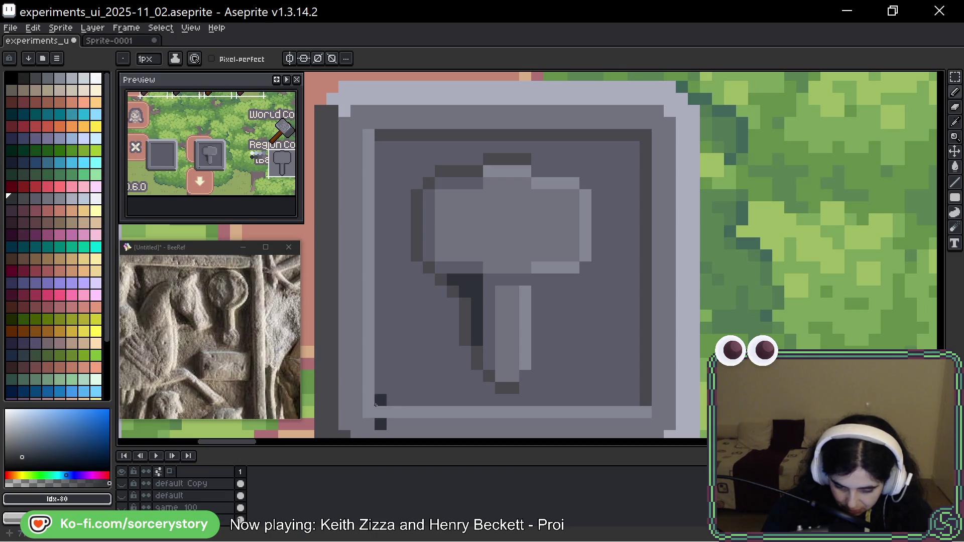
Reframe the hammer button in view, removing a stray dark pixel below the handle
key("space")
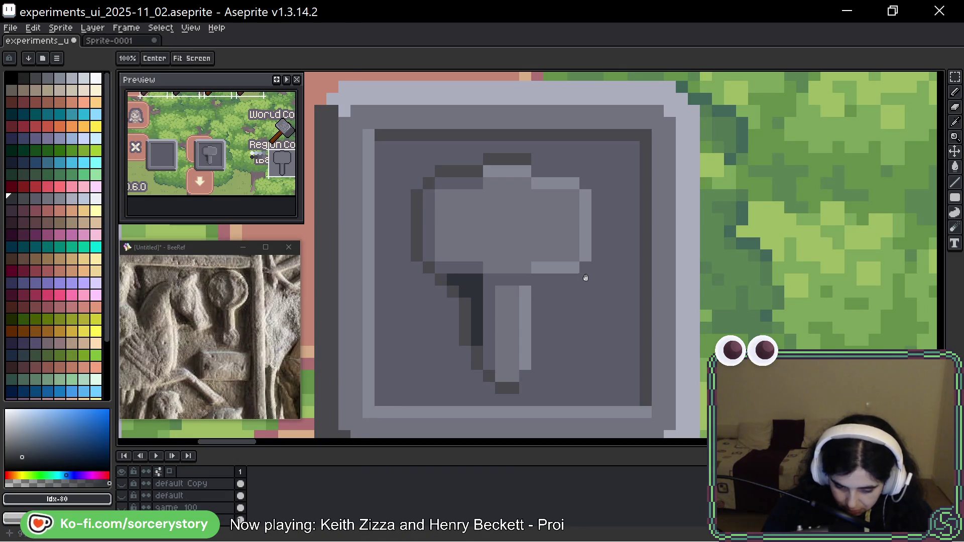
left_click_drag(586, 277, 566, 286)
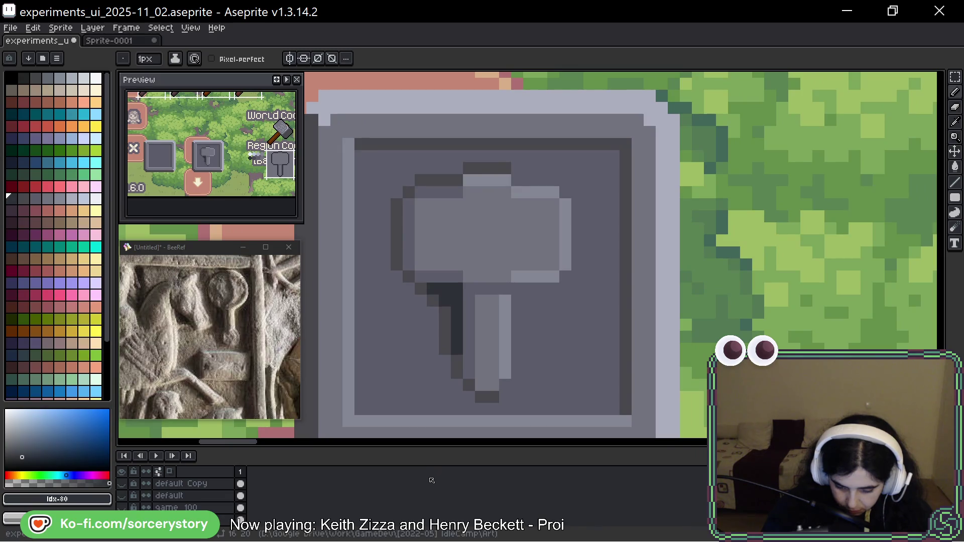
key("space")
mouse_move(472, 375)
left_mouse_down()
mouse_move(585, 317)
mouse_move(576, 331)
left_mouse_up()
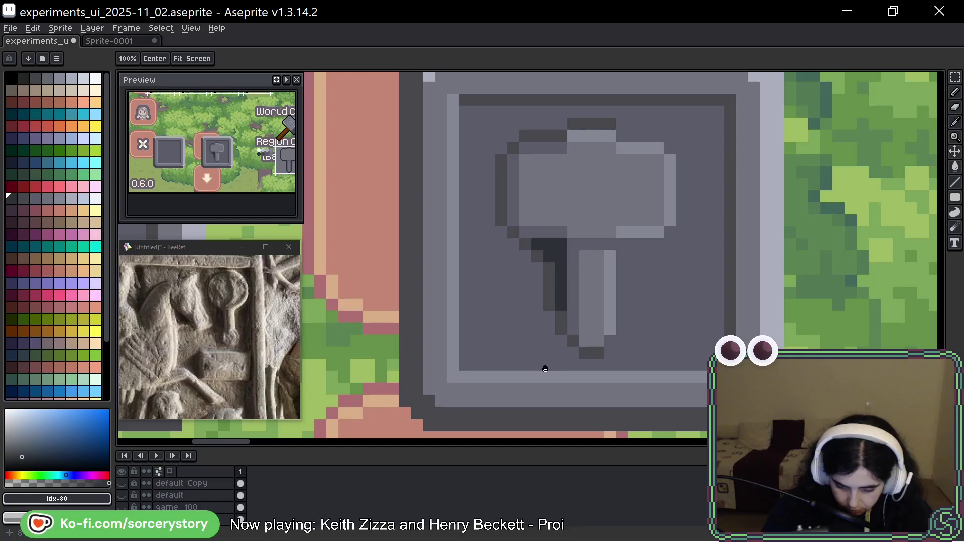
mouse_move(533, 364)
left_mouse_down()
mouse_move(613, 318)
mouse_move(555, 348)
left_mouse_up()
mouse_move(588, 322)
left_mouse_down()
mouse_move(581, 329)
mouse_move(602, 311)
mouse_move(585, 318)
left_mouse_up()
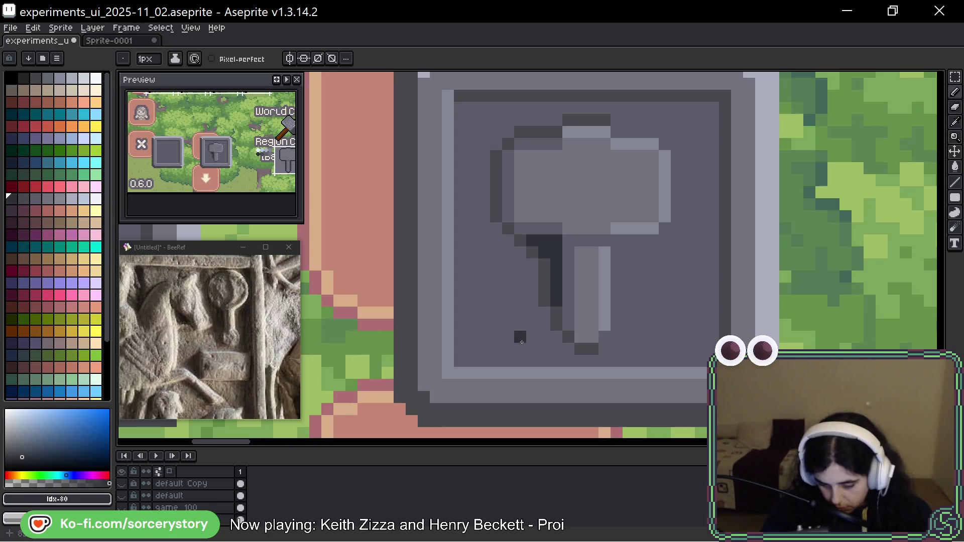
key("space")
mouse_move(717, 226)
left_mouse_down()
mouse_move(682, 245)
mouse_move(682, 266)
mouse_move(670, 263)
left_mouse_up()
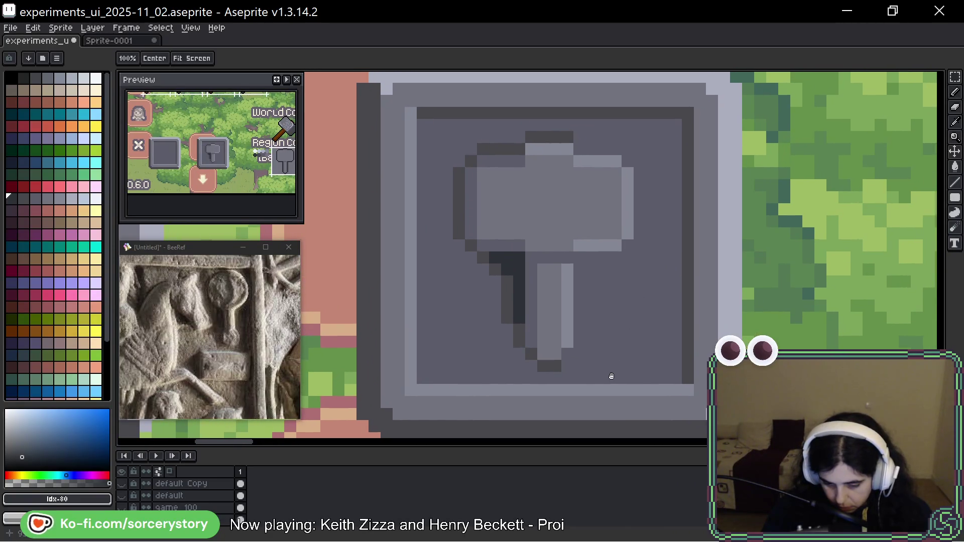
left_click(577, 356)
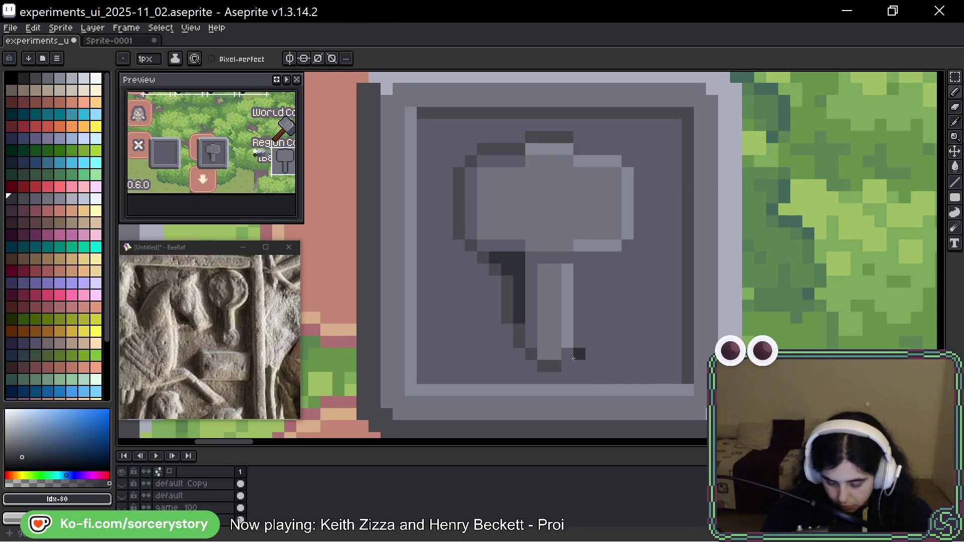
key("ctrl+z")
Repaint the head's top highlight in mid grey and round off the head and handle corners
left_click(533, 215, "alt")
mouse_move(532, 149)
left_mouse_down()
mouse_move(627, 169)
mouse_move(628, 203)
mouse_move(567, 300)
mouse_move(560, 341)
mouse_move(537, 261)
mouse_move(555, 258)
mouse_move(498, 247)
mouse_move(472, 181)
mouse_move(522, 161)
left_mouse_up()
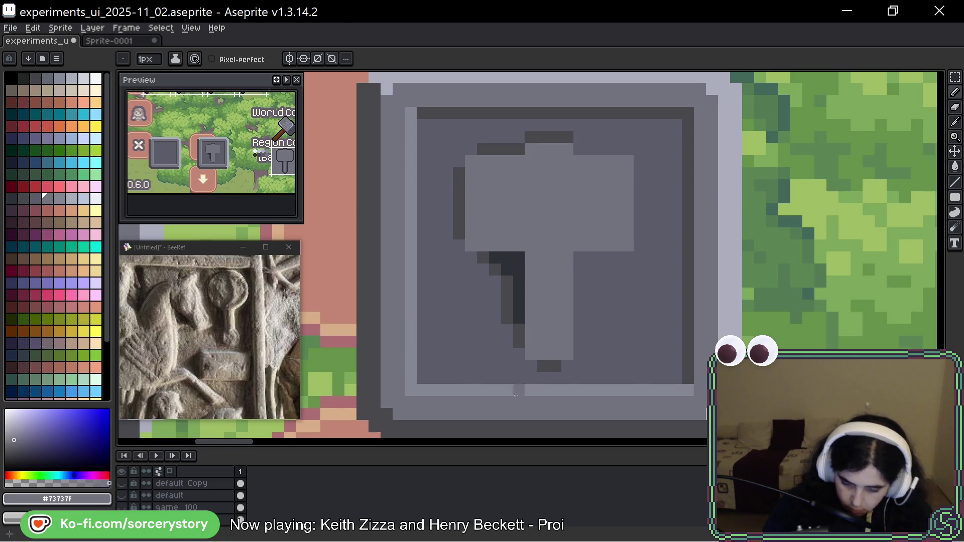
left_click(595, 355, "alt")
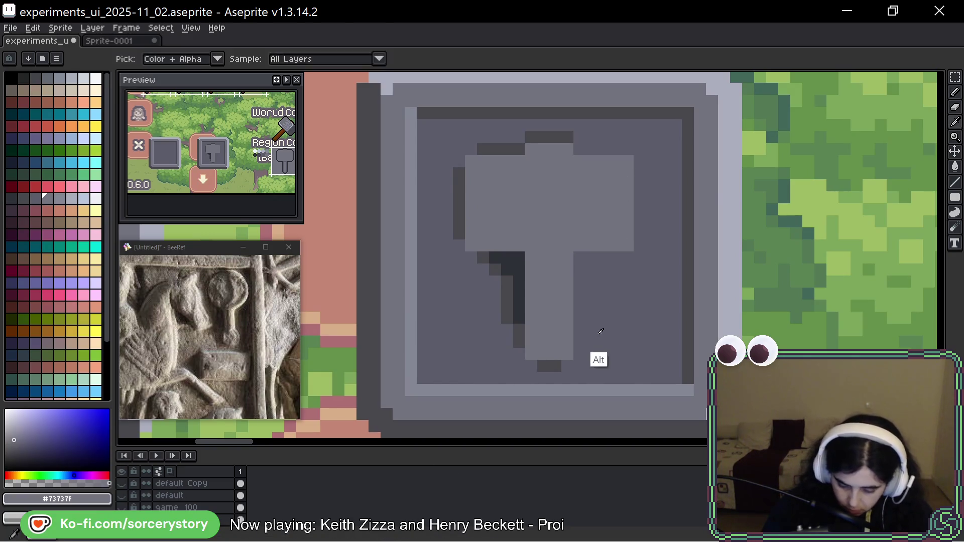
left_click(567, 354)
left_click(531, 353)
left_click(471, 161)
left_click(628, 161)
Paint over the dark shading on the head's top, left side and the handle's bottom
left_click_drag(567, 137, 549, 137)
mouse_move(461, 162)
left_mouse_down()
mouse_move(459, 233)
mouse_move(495, 257)
mouse_move(507, 324)
mouse_move(516, 264)
left_mouse_up()
left_click(518, 258)
left_click(495, 270)
left_click(543, 366)
left_click(555, 366)
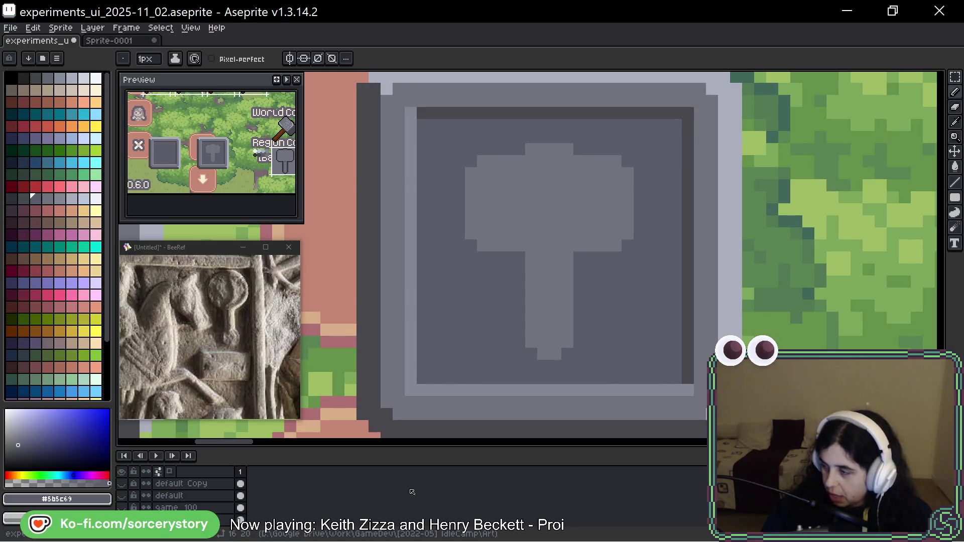
Outline the head's left edge, underside and the handle's left side in dark frame grey
left_click_drag(720, 193, 712, 209)
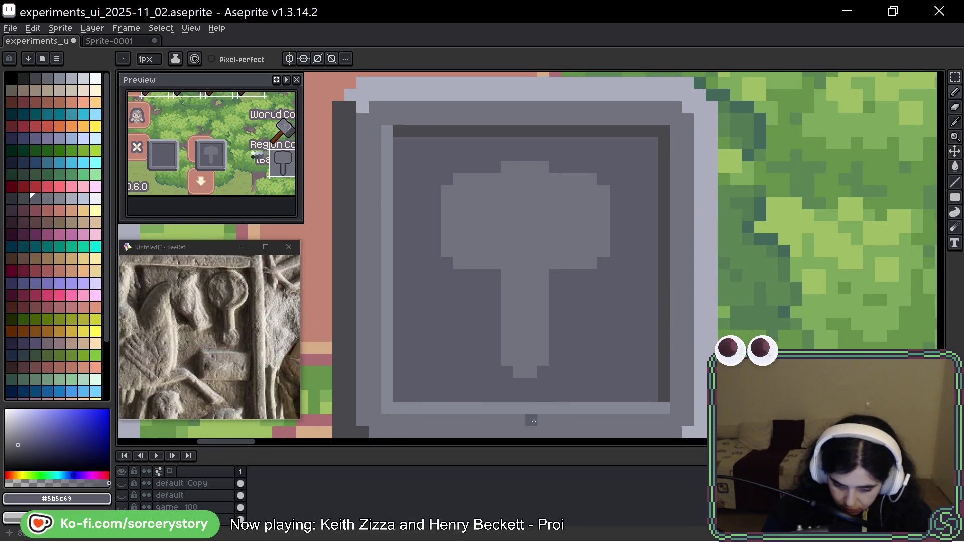
key("alt")
left_click(665, 219, "alt")
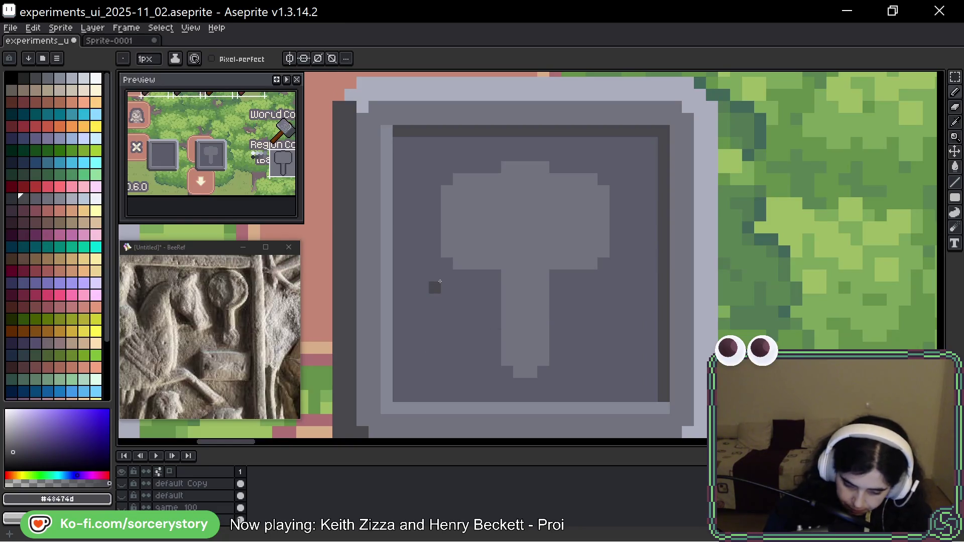
left_click_drag(446, 180, 434, 266)
key("ctrl+z")
key("ctrl+z")
key("ctrl+y")
key("ctrl+y")
mouse_move(468, 275)
left_mouse_down()
mouse_move(495, 326)
mouse_move(507, 396)
mouse_move(508, 372)
left_mouse_up()
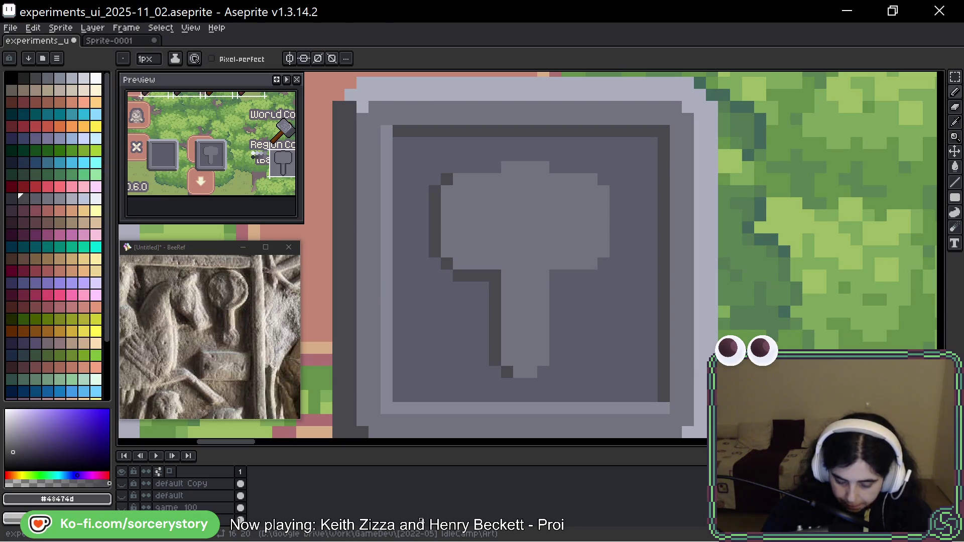
left_click(486, 179)
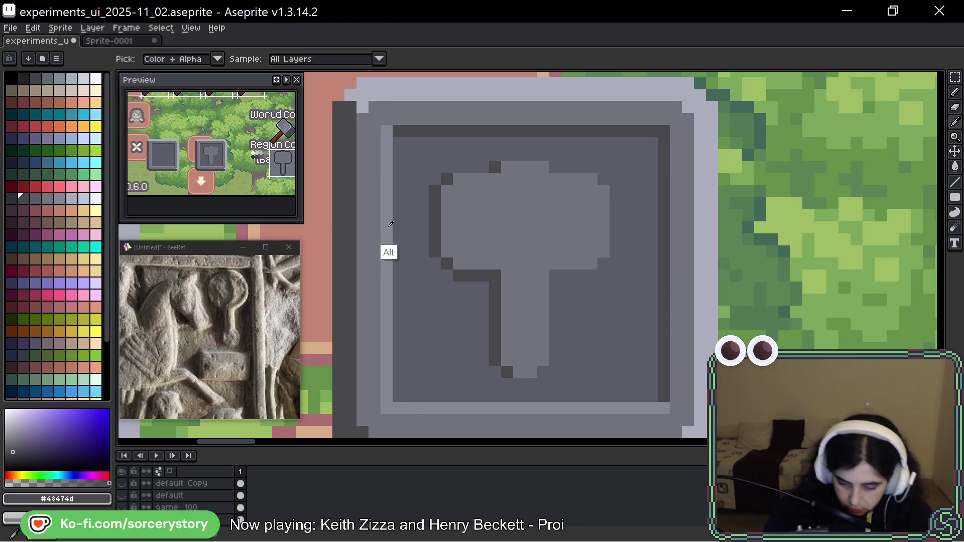
Highlight the head's and handle's right edges and add a light row above the head
left_click(454, 238, "alt")
mouse_move(603, 179)
left_mouse_down()
mouse_move(615, 196)
mouse_move(615, 256)
left_mouse_up()
mouse_move(554, 276)
left_mouse_down()
mouse_move(554, 357)
mouse_move(543, 372)
left_mouse_up()
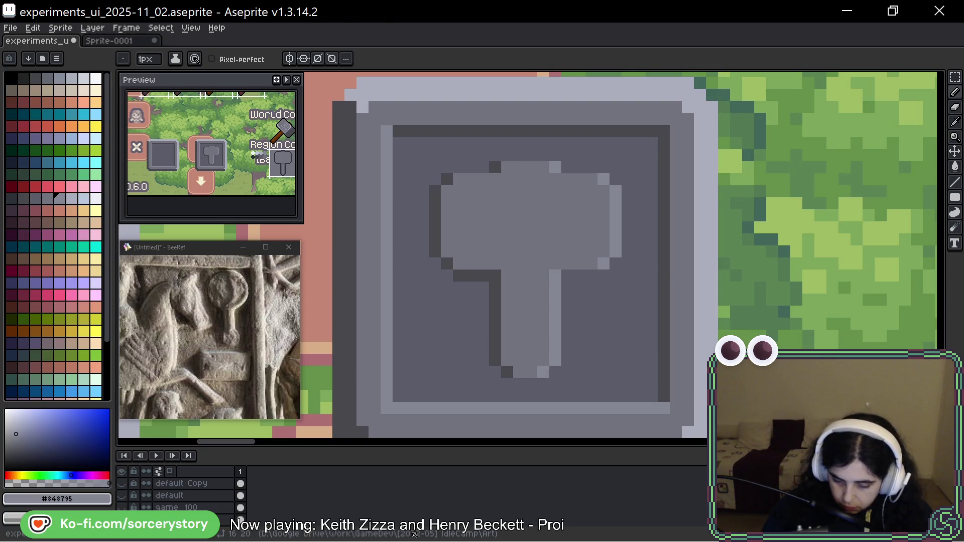
left_click(477, 312, "alt")
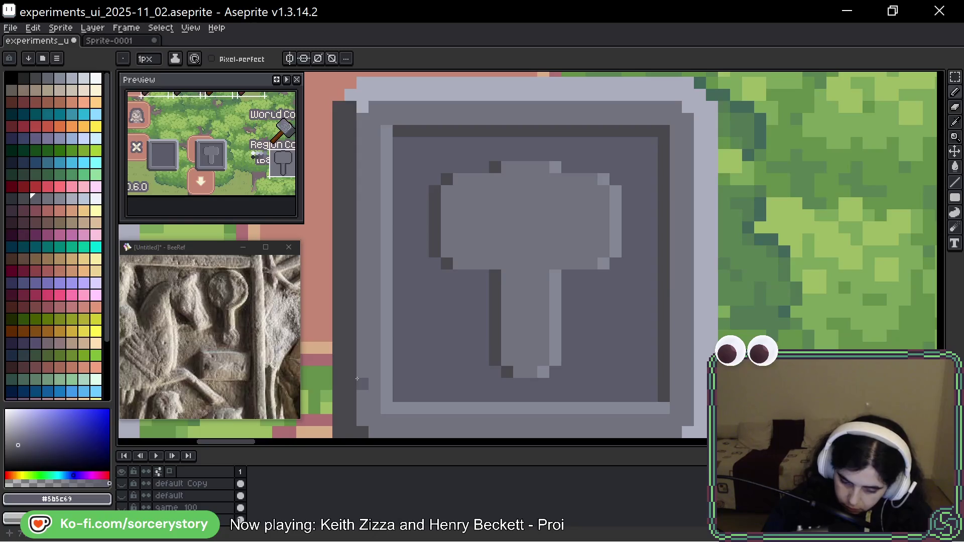
left_click(555, 189, "alt")
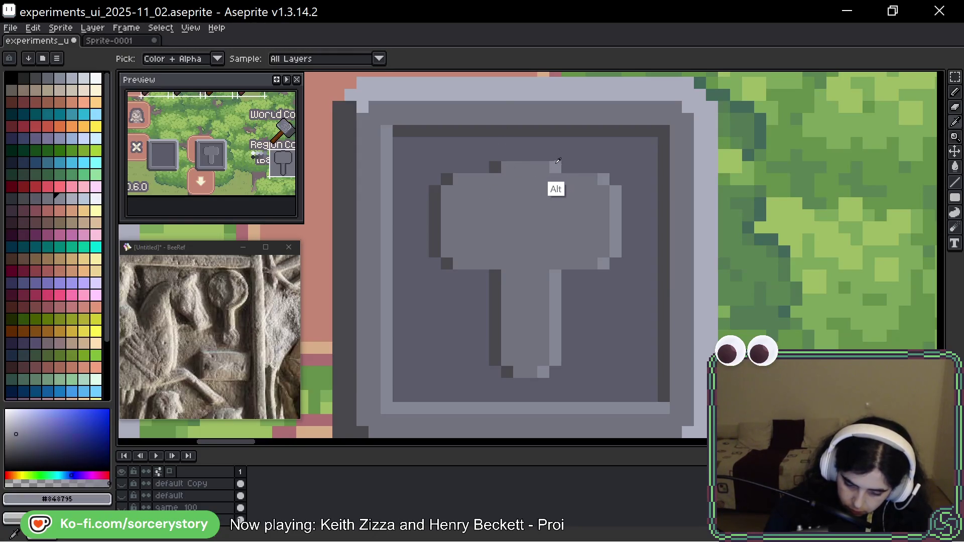
left_click_drag(542, 153, 505, 155)
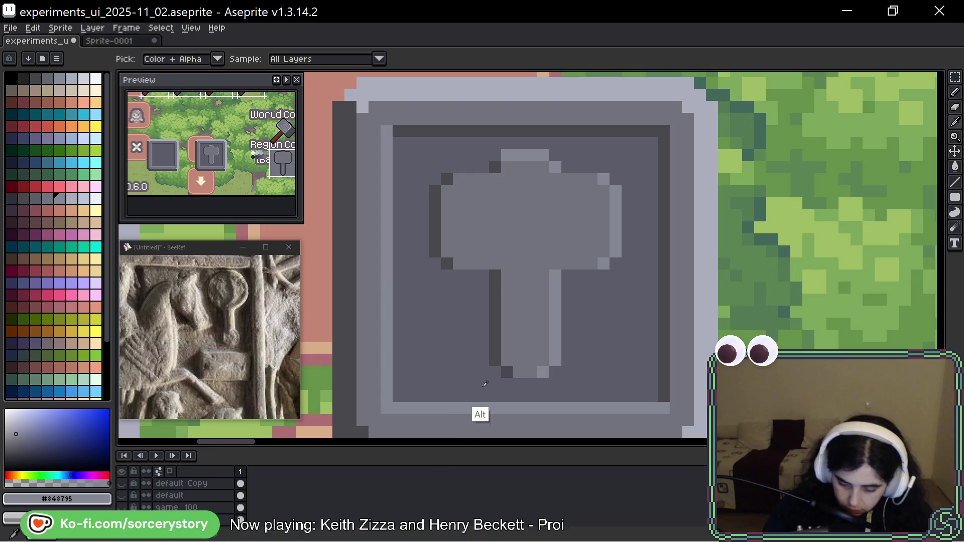
Darken the handle's bottom tip and try dark and light handle columns, undoing them
left_click(511, 376, "alt")
left_click_drag(515, 384, 531, 384)
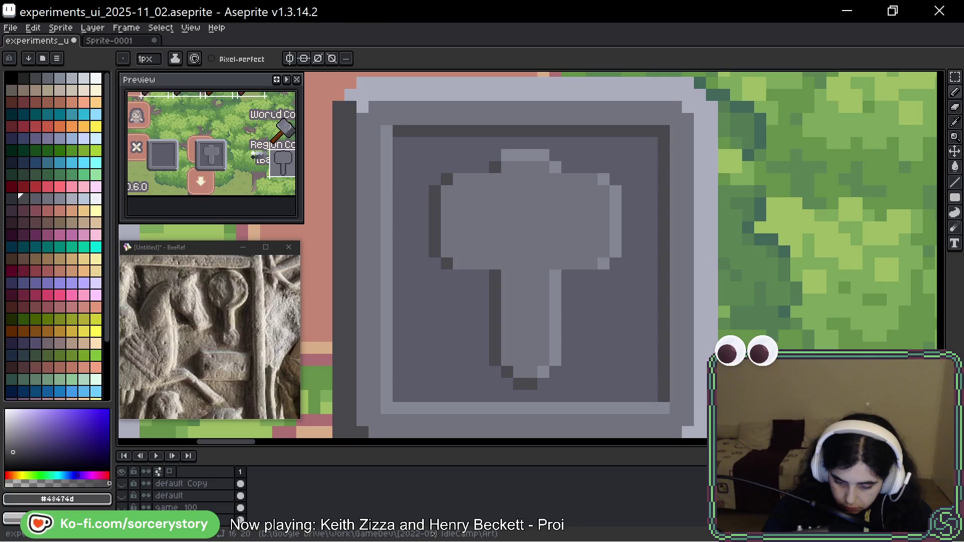
left_click_drag(507, 273, 505, 362)
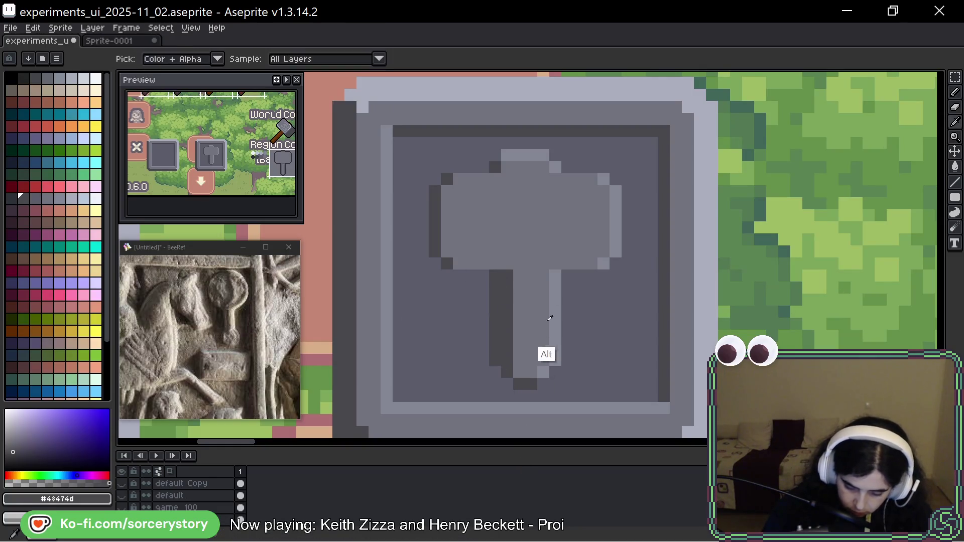
left_click(554, 326, "alt")
left_click_drag(544, 274, 547, 373)
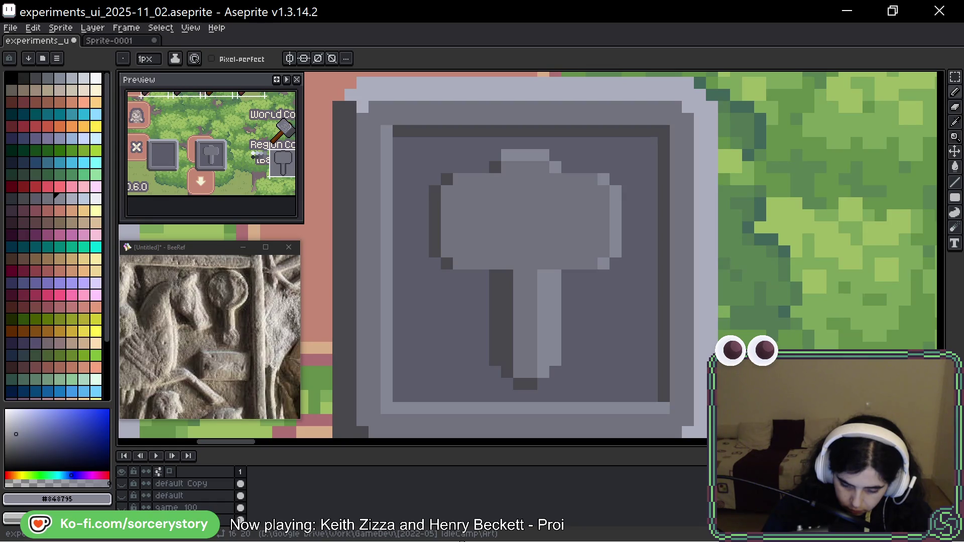
key("ctrl+z")
key("ctrl+z")
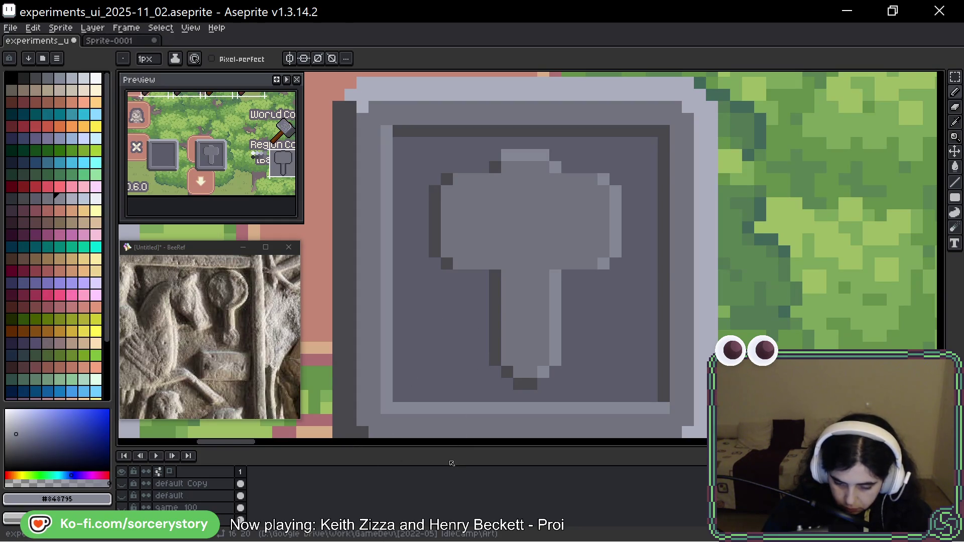
Outline the underside of the head on both sides of the handle in dark grey
left_click(447, 263, "alt")
left_click_drag(459, 276, 484, 275)
left_click(603, 263, "alt")
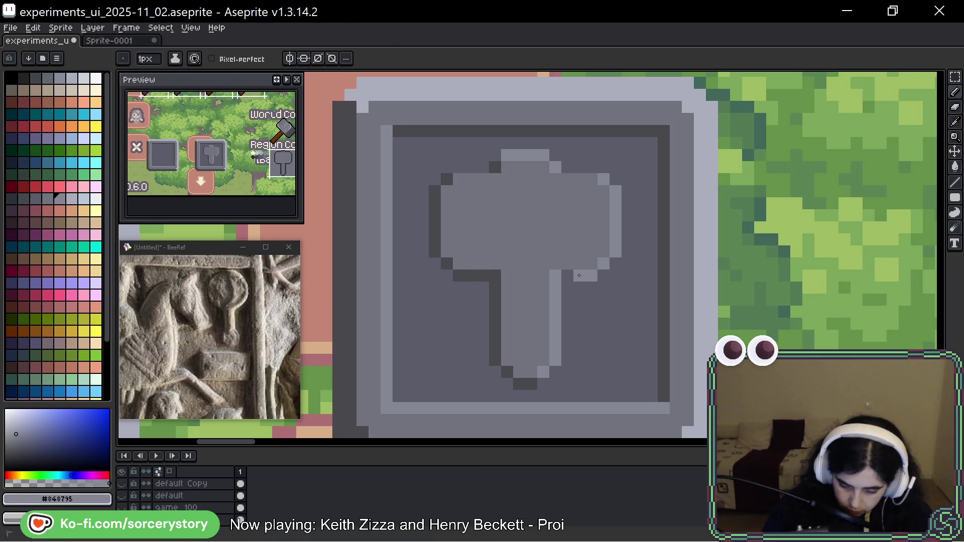
left_click(579, 275)
left_click(568, 275)
left_click(496, 300, "alt")
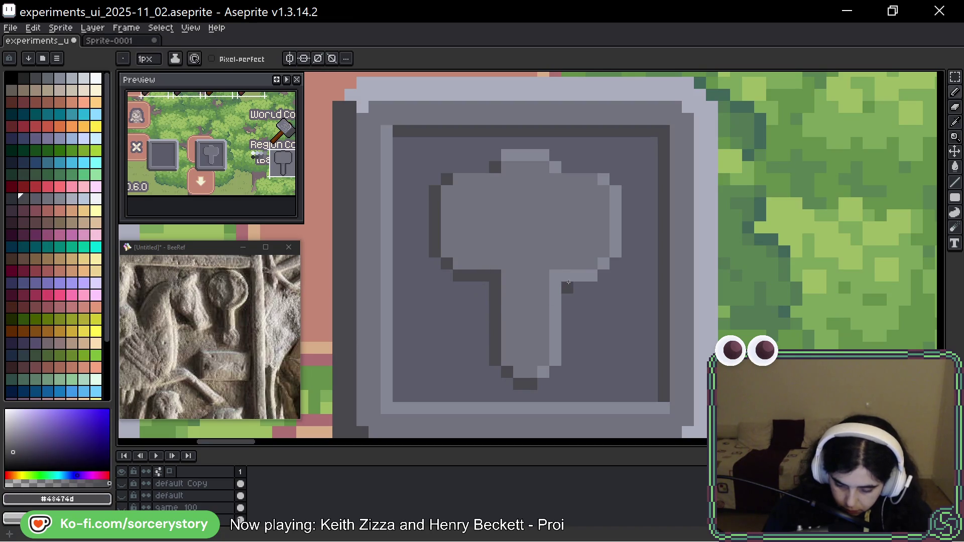
left_click_drag(591, 276, 567, 275)
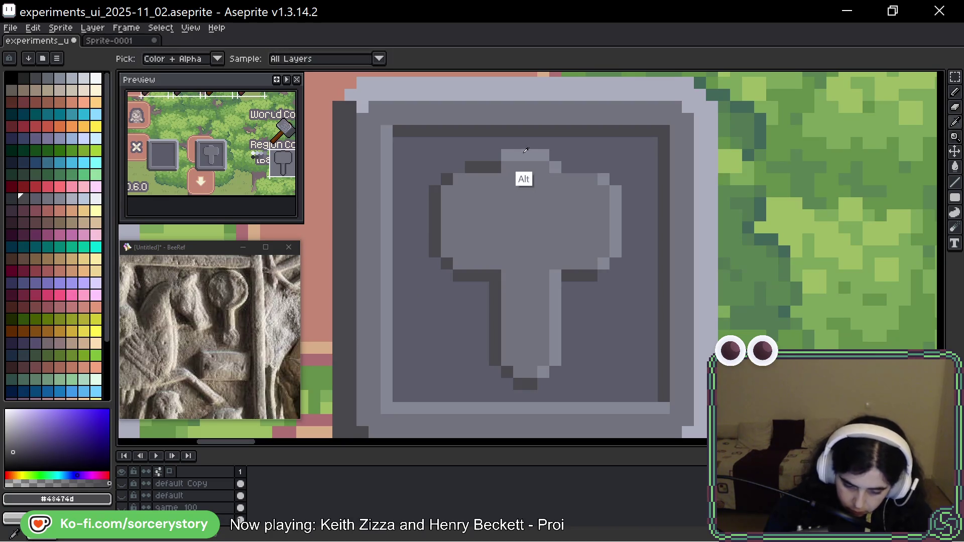
Lighten the head's top-left and top-right edge rows with light grey
left_click(516, 173, "alt")
left_click_drag(496, 168, 460, 167)
left_click_drag(566, 167, 592, 167)
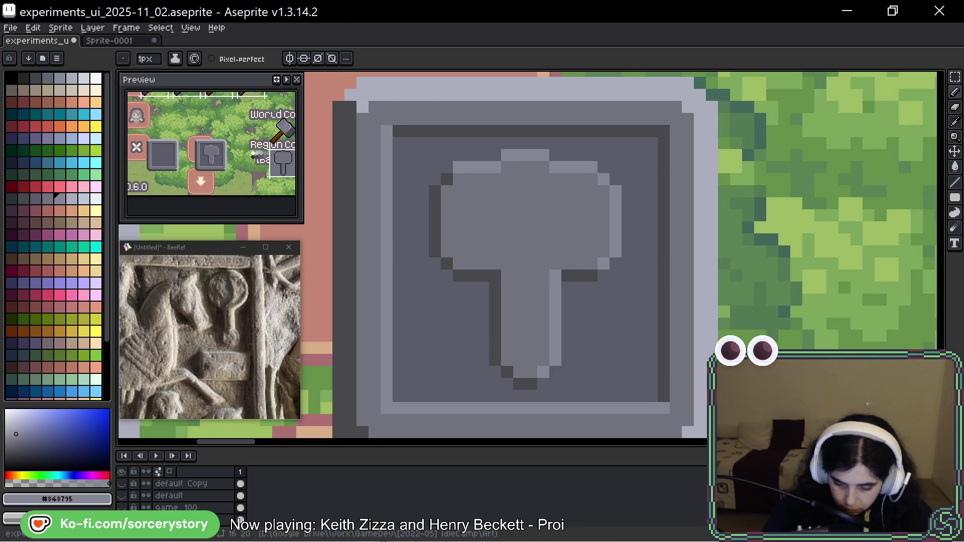
left_click(555, 277, "alt")
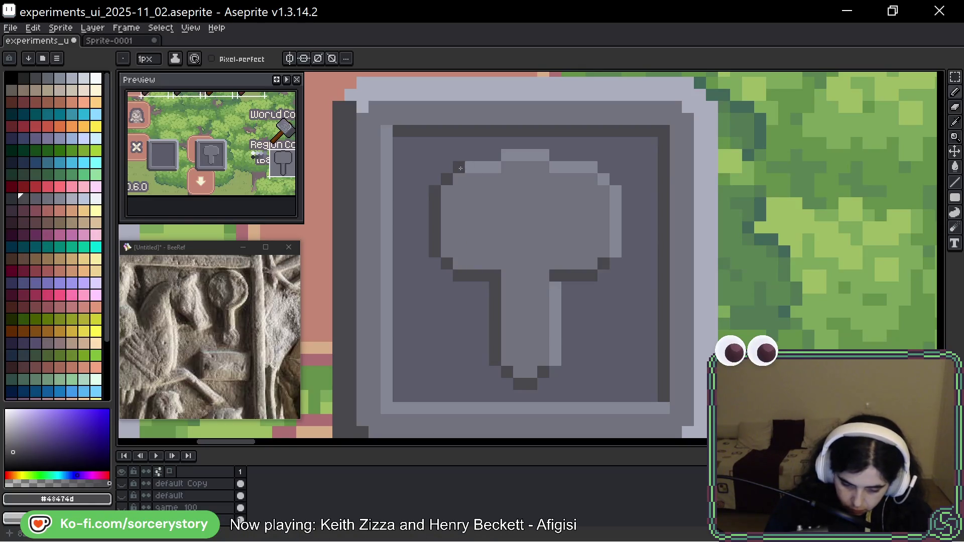
Recolour the dark top-left corner pixel of the hammer head in body grey
key("ctrl+z")
key("ctrl+z")
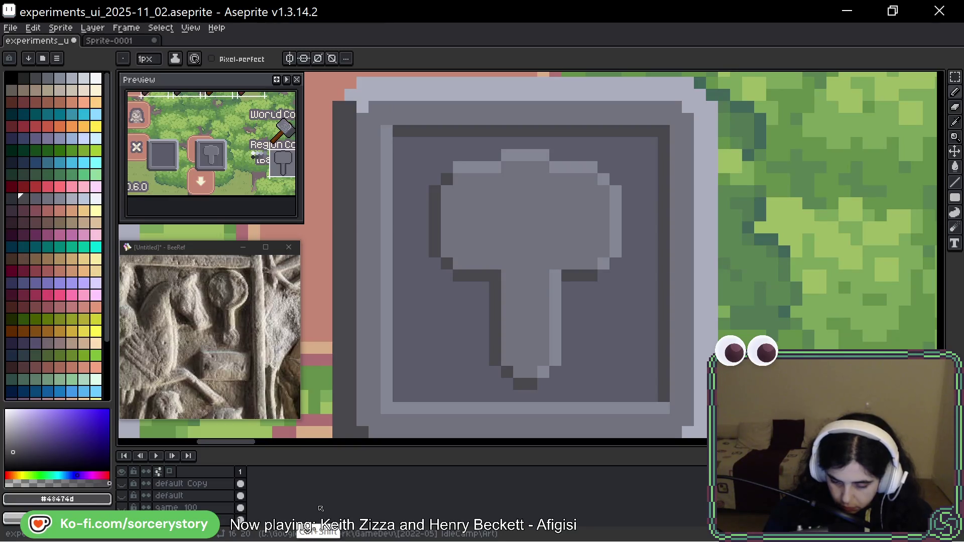
left_click(474, 190, "alt")
left_click(448, 177)
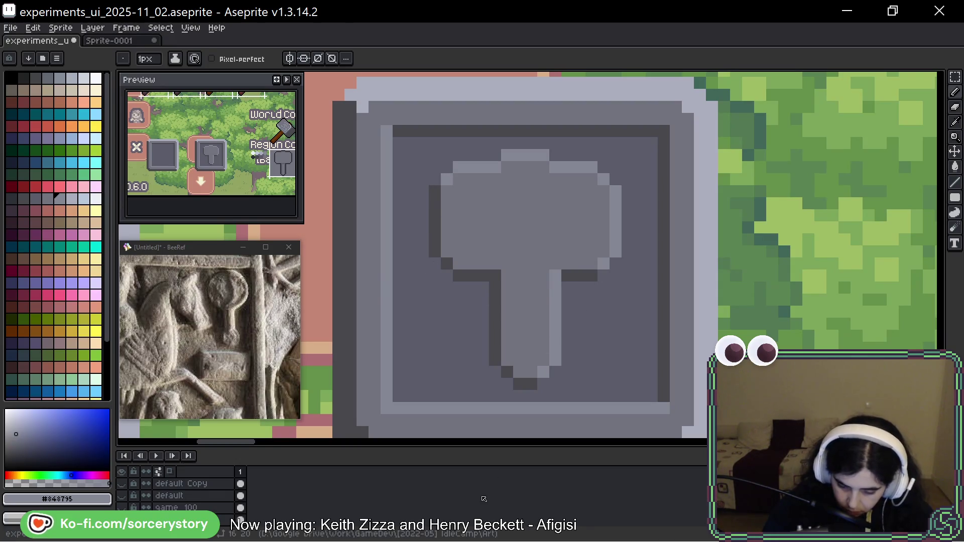
Shade one pixel under the hammer head with mid grey #5b5c69, discarding a wrong dark pixel
key("alt")
left_click(572, 275, "alt")
left_click(555, 275)
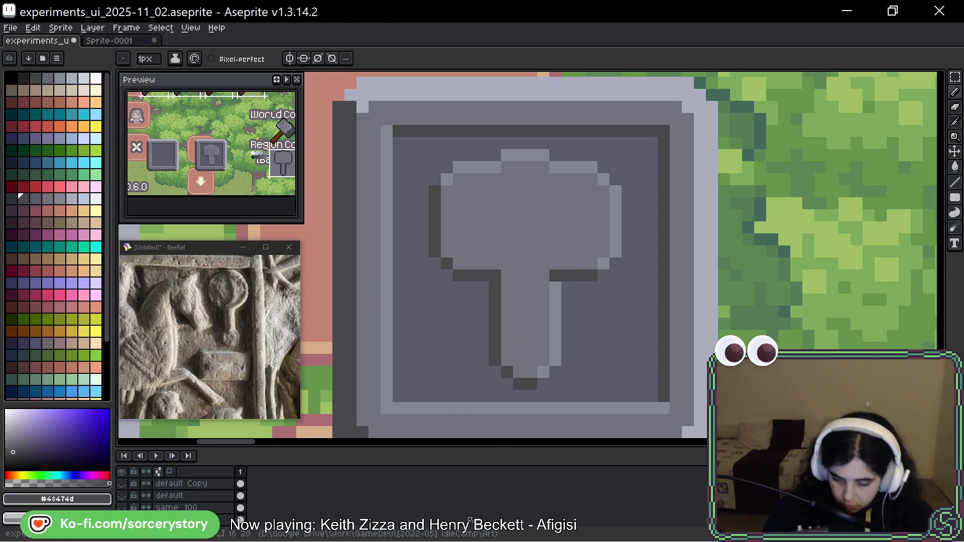
key("ctrl+z")
left_click(564, 327, "alt")
left_click(556, 288)
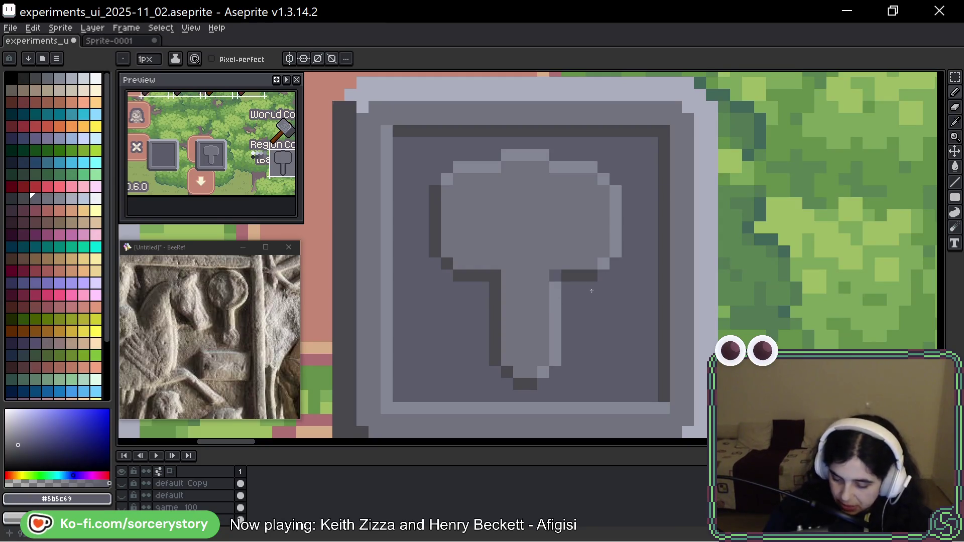
key("alt")
left_click(577, 275, "alt")
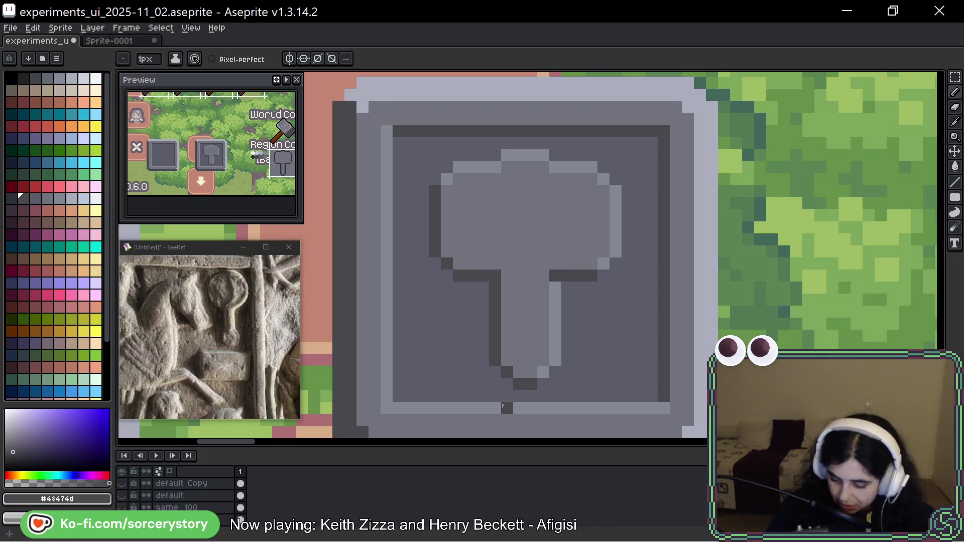
key("space")
mouse_move(753, 227)
left_mouse_down()
mouse_move(747, 218)
mouse_move(742, 227)
left_mouse_up()
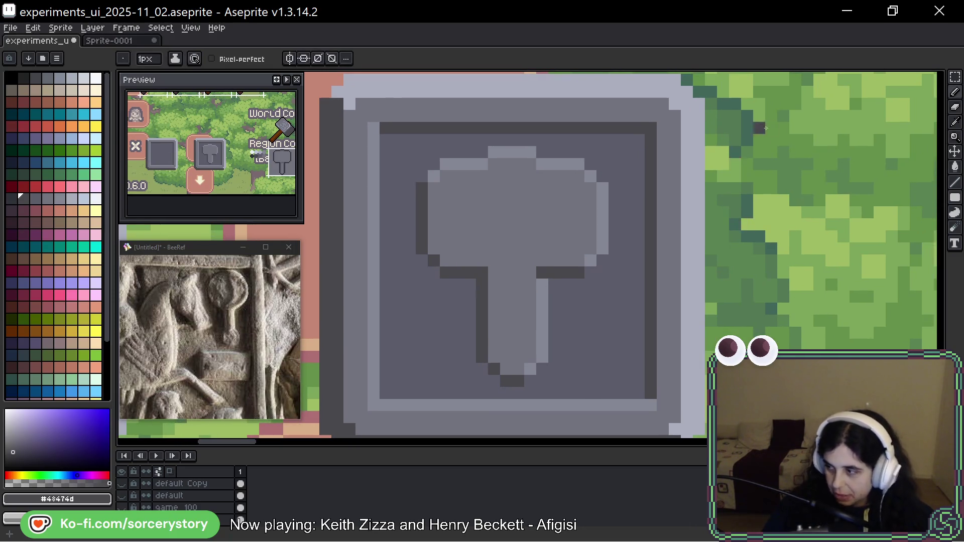
scroll(784, 163, "down", 3)
scroll(685, 187, "down", 7)
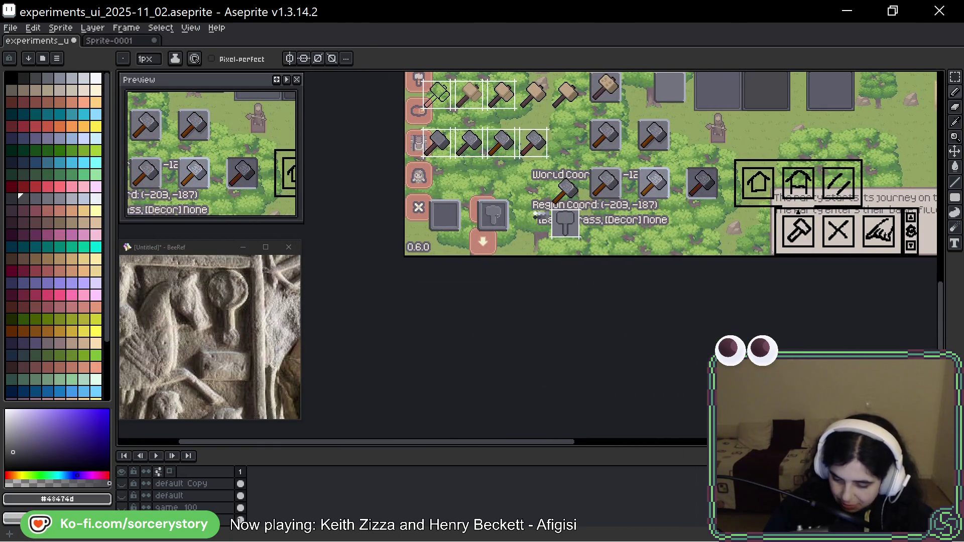
scroll(497, 217, "up", 2)
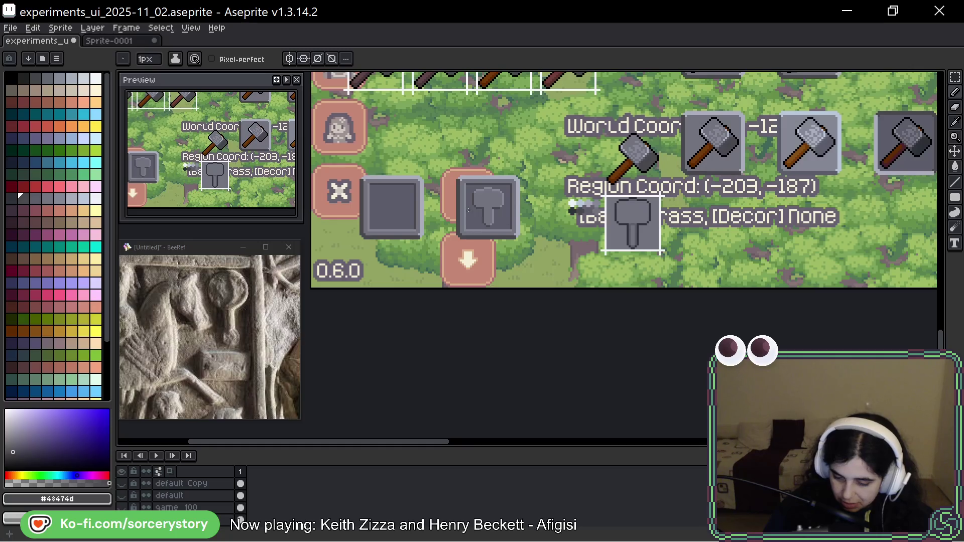
scroll(467, 210, "up", 4)
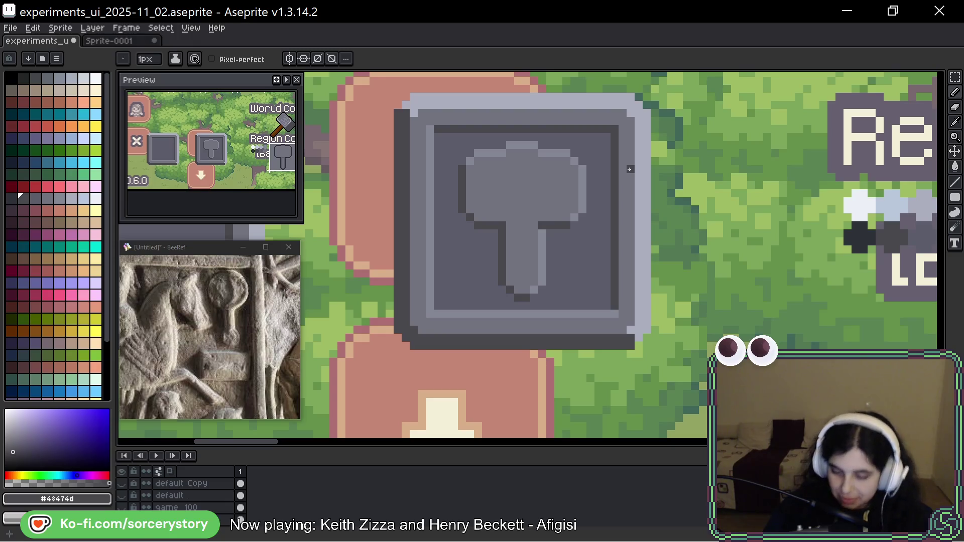
scroll(566, 187, "up", 1)
scroll(582, 178, "up", 1)
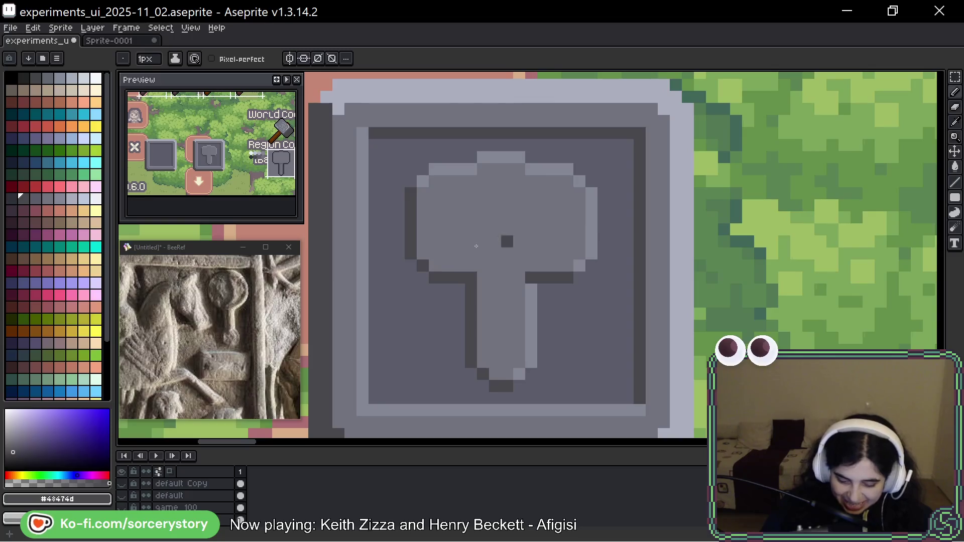
key("i")
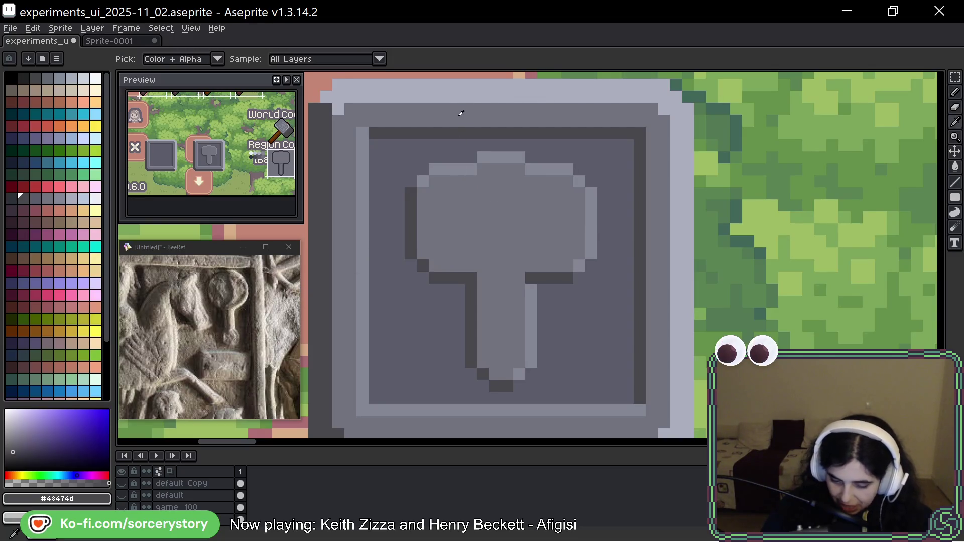
Flood-fill the area around the hammer and the slot interior with greys #73737F and #5B5C69
left_click(484, 196)
key("g")
left_click(392, 170)
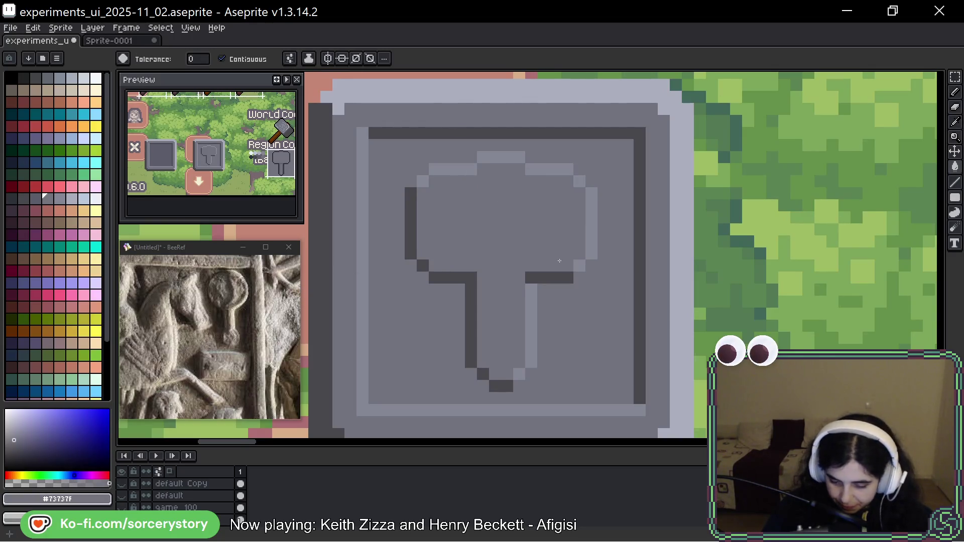
scroll(560, 260, "down", 6)
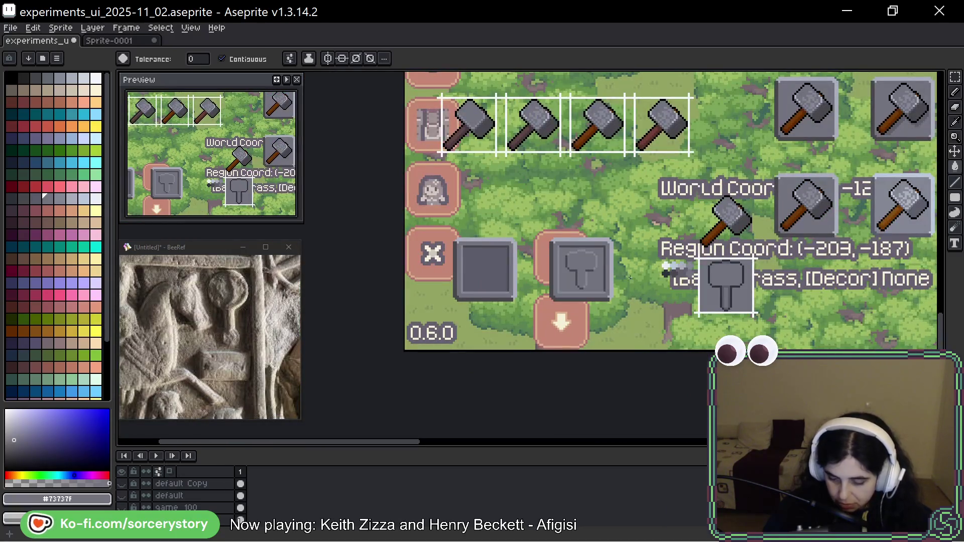
key("v")
key("g")
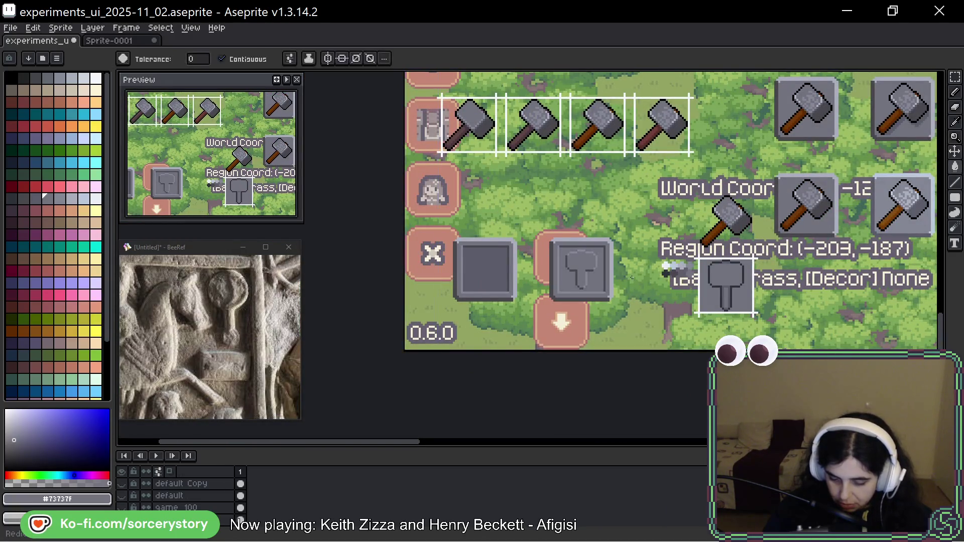
scroll(558, 272, "up", 4)
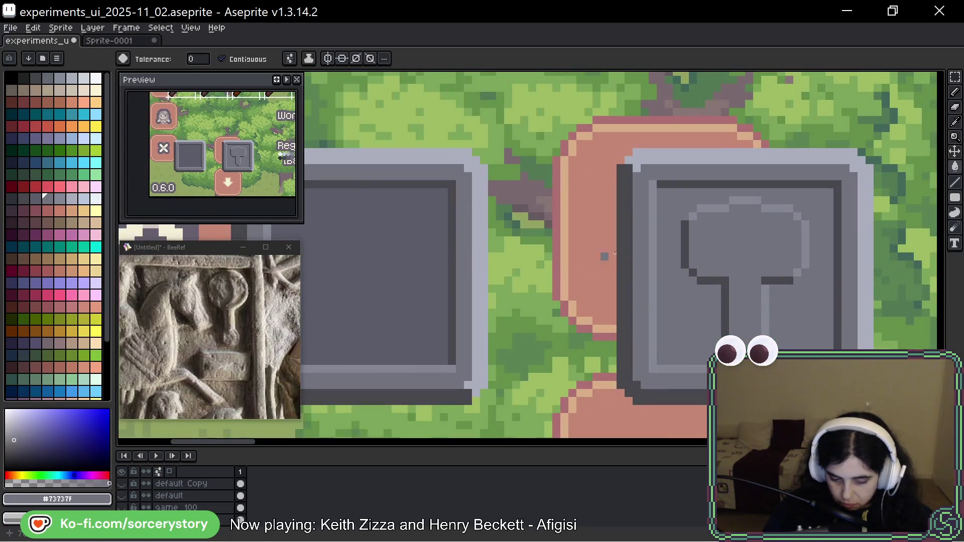
left_click(683, 288)
left_click(683, 288, "alt")
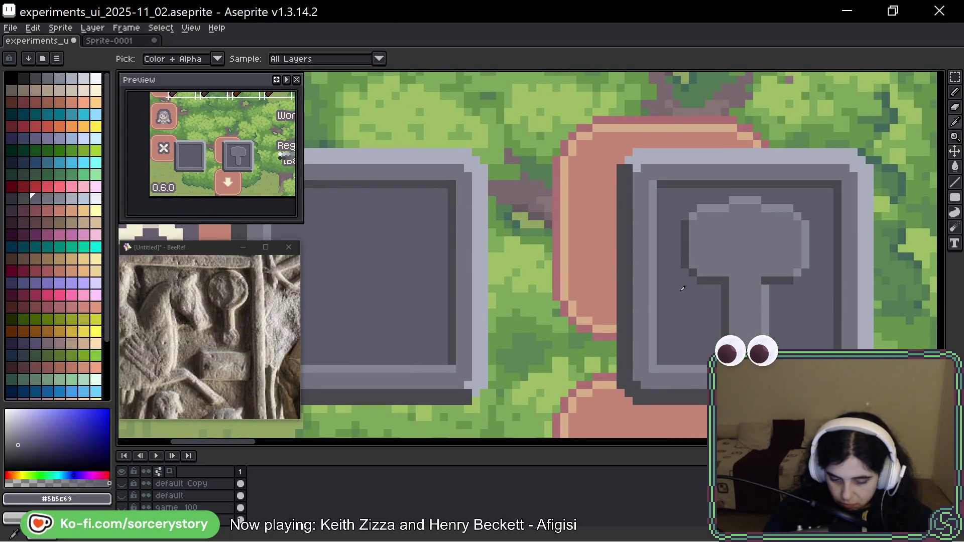
left_click(669, 233, "alt")
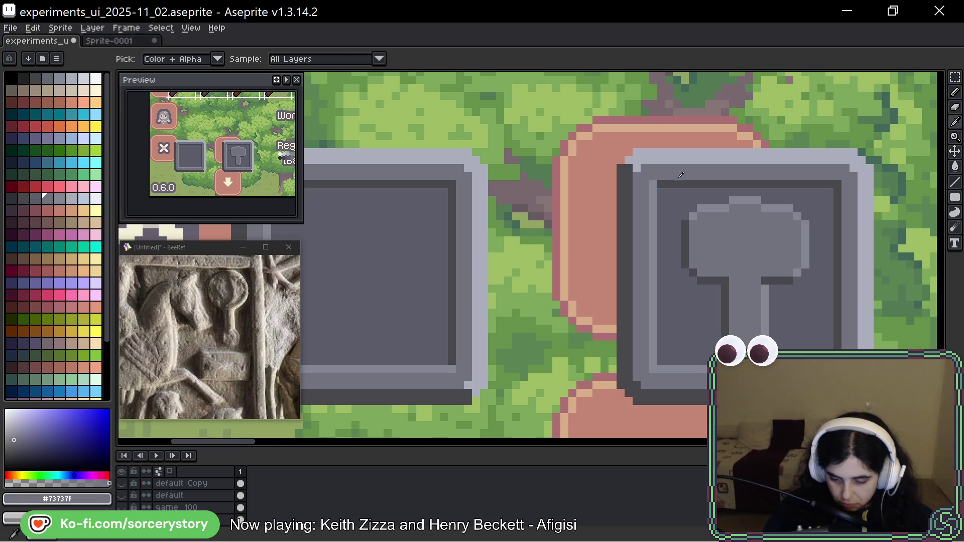
left_click(669, 233)
Highlight the hammer head's top and right edges and the handle's right side in light grey #abacbc
left_click_drag(805, 264, 625, 245)
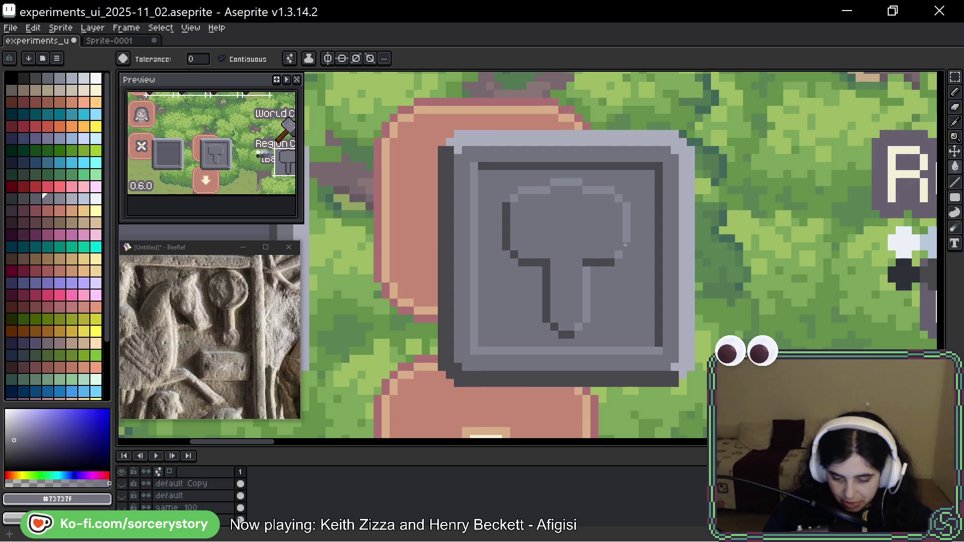
scroll(625, 245, "up", 1)
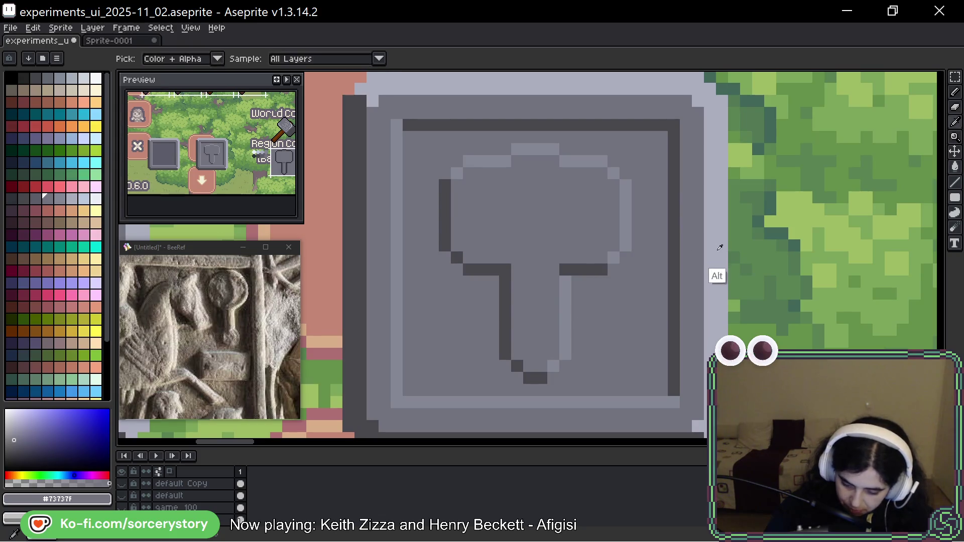
left_click(715, 274, "alt")
left_click(626, 244)
left_click(614, 173)
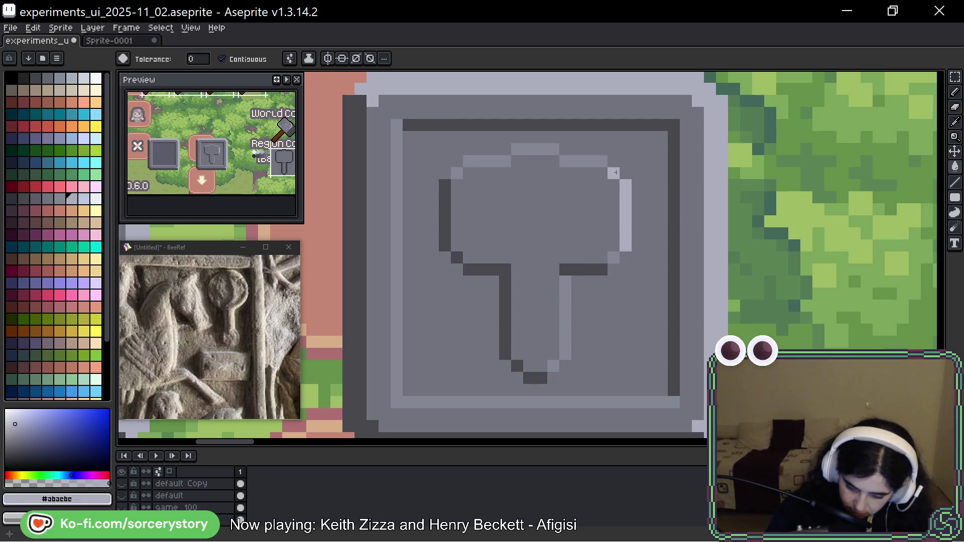
left_click(535, 149)
left_click(590, 162)
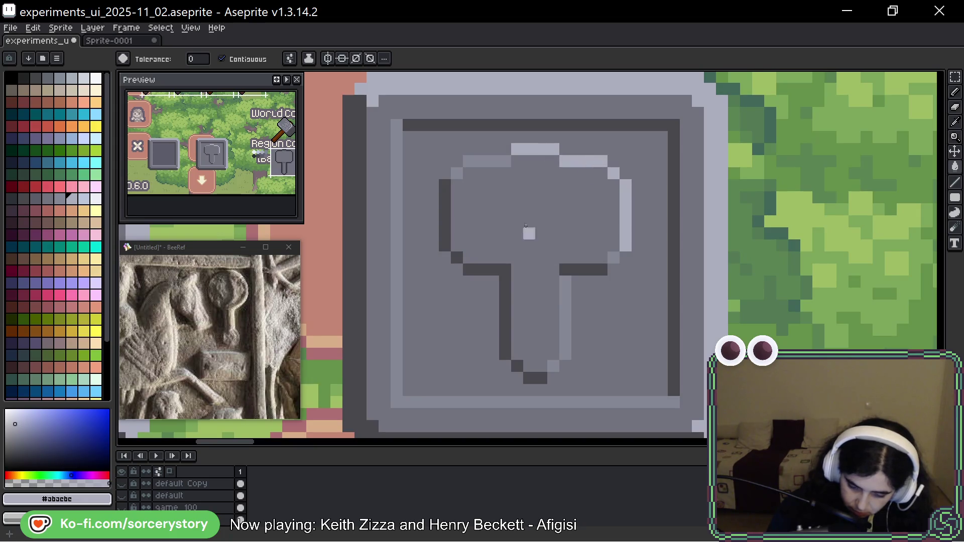
left_click(482, 161)
key("ctrl+z")
left_click(565, 294)
left_click(552, 366)
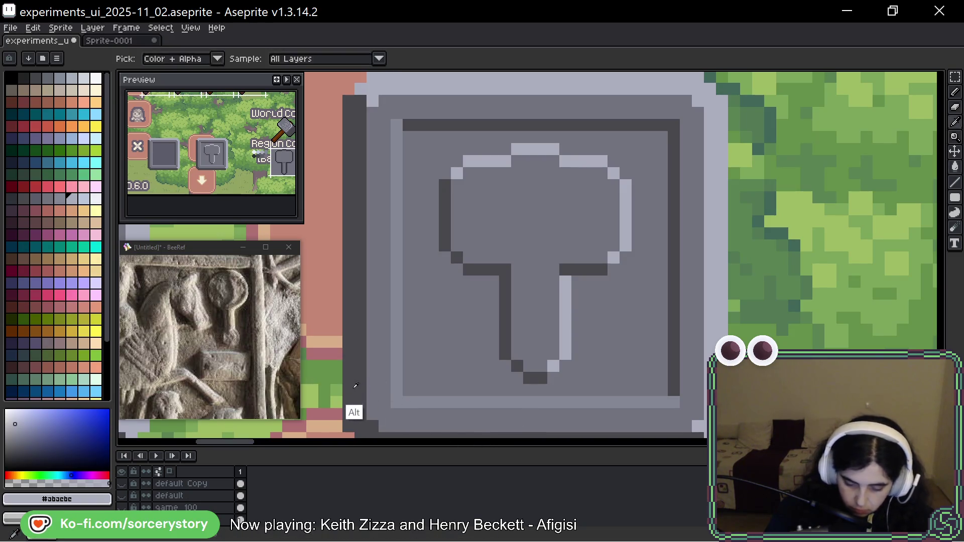
Bucket-fill the button's inner frame border with a lighter grey, undoing the trial fills
left_click(492, 265, "alt")
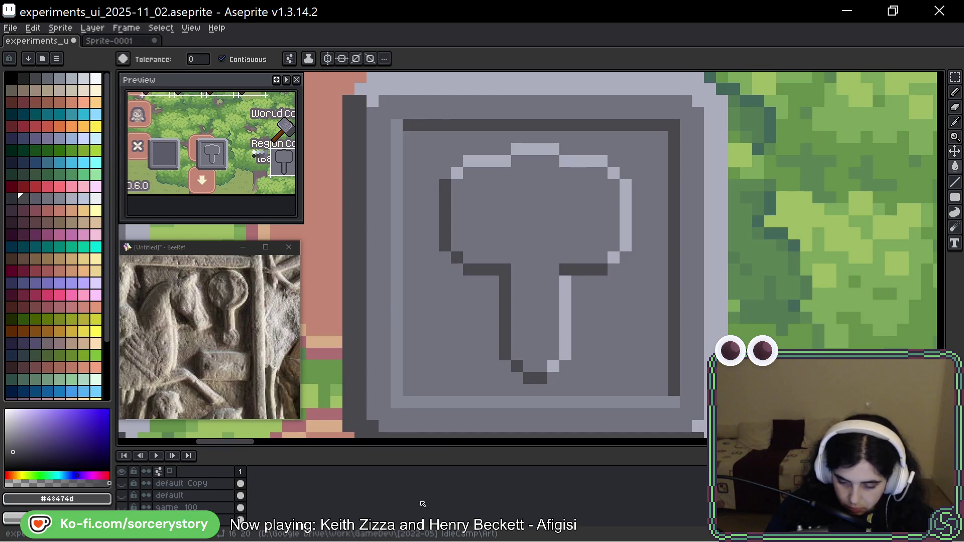
key("alt")
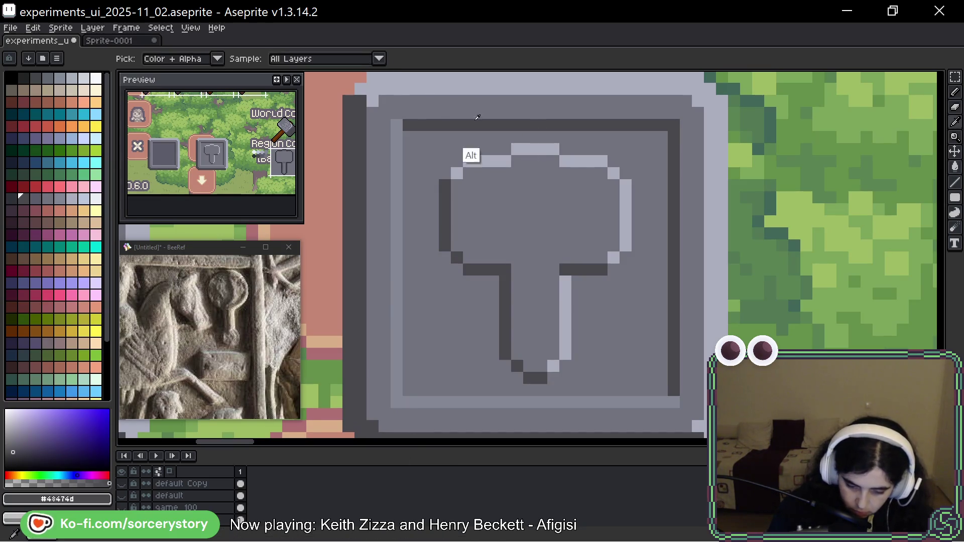
key("x")
key("g")
left_click(395, 221)
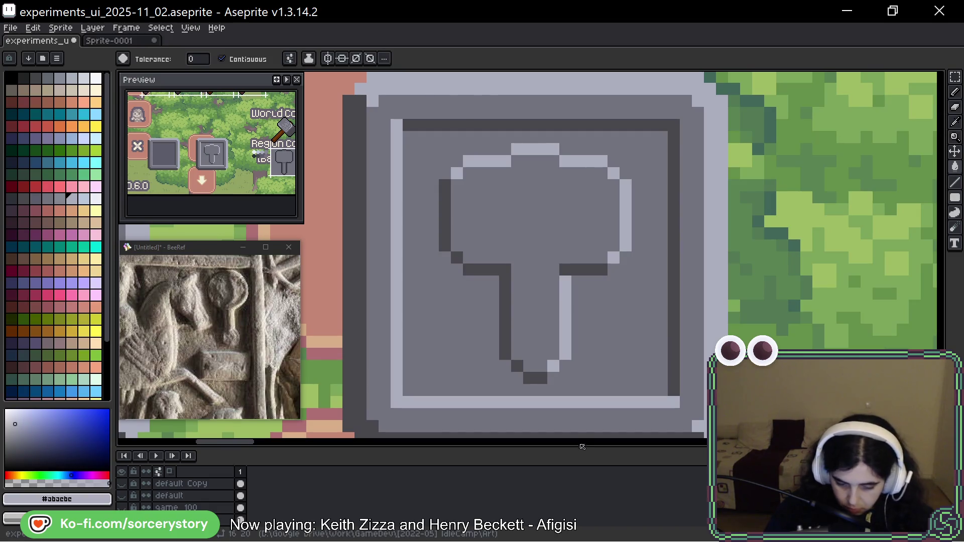
key("ctrl+z")
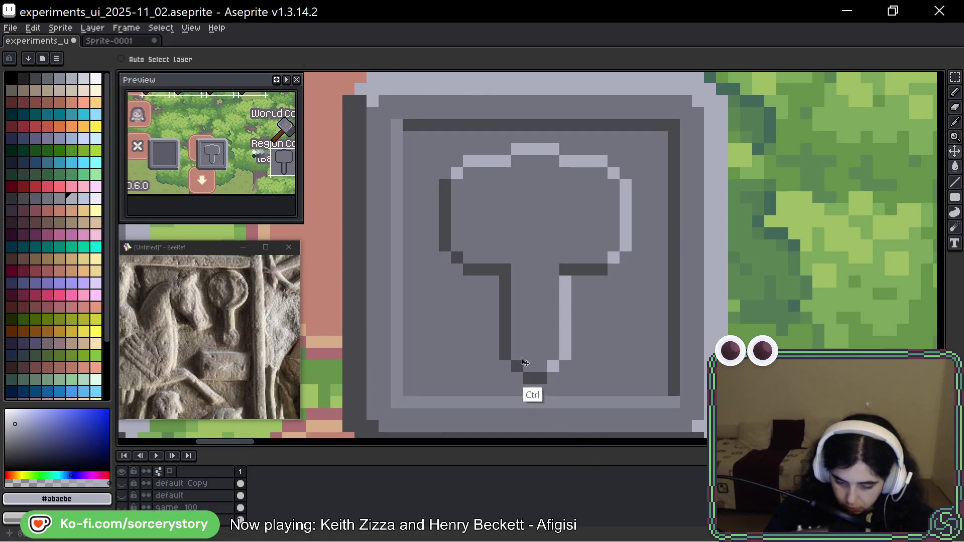
left_click(384, 314, "alt")
left_click(517, 423)
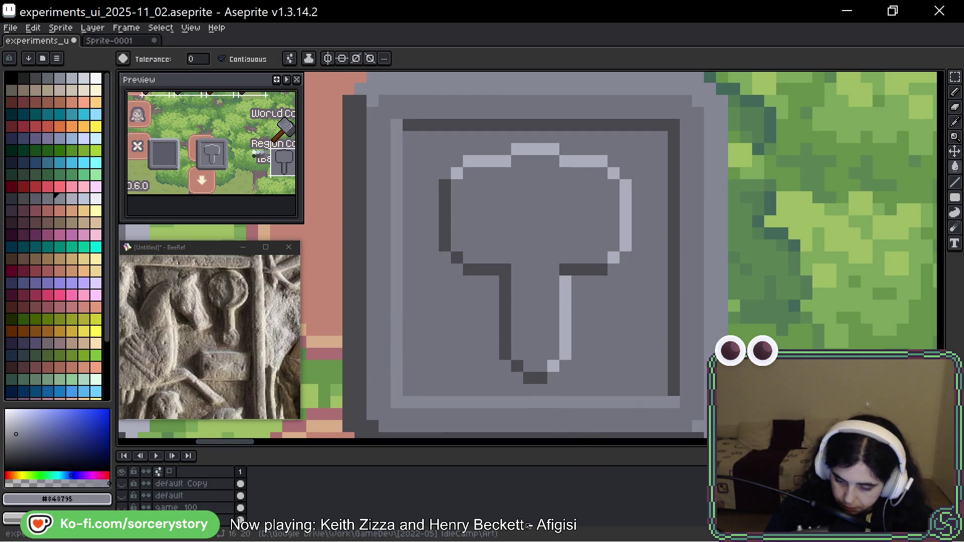
left_click(512, 434)
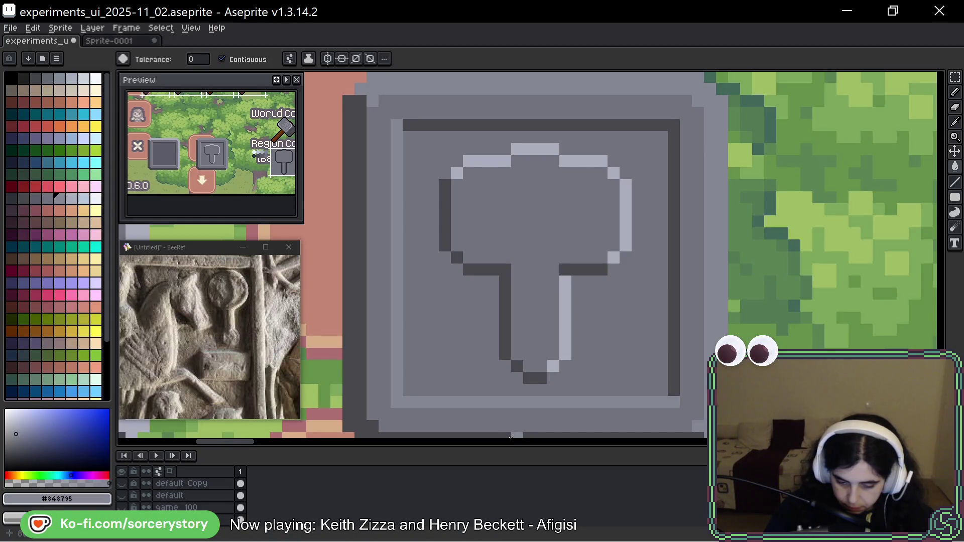
key("ctrl+z")
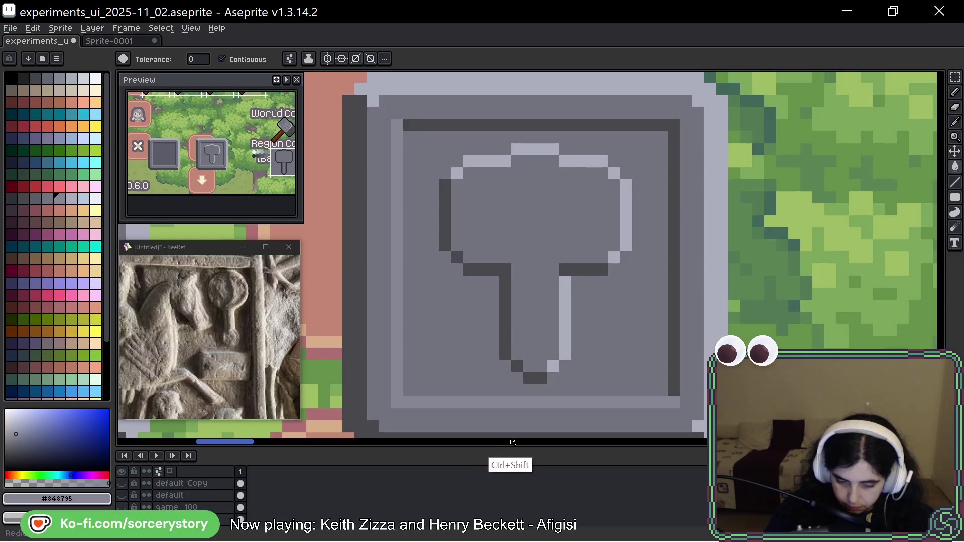
key("ctrl+shift+z")
key("ctrl+z")
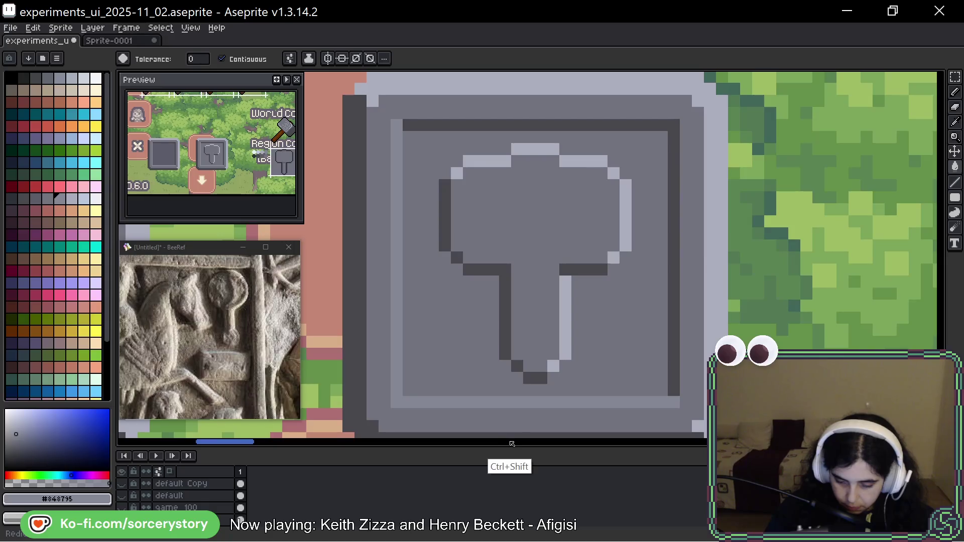
left_click(624, 252, "alt")
left_click(397, 281)
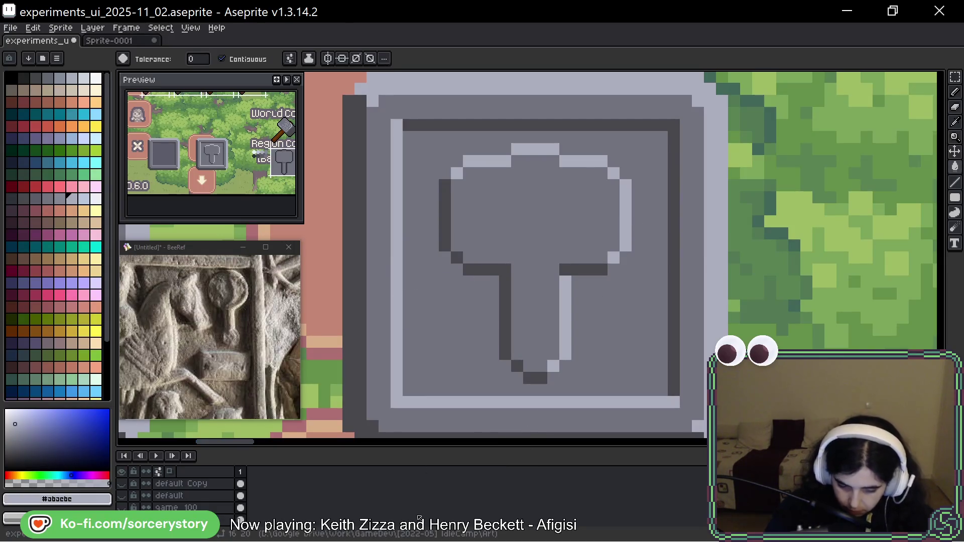
Pencil dark shading along the hammer head's top and left edge and down the handle's left side
left_click_drag(681, 259, 620, 273)
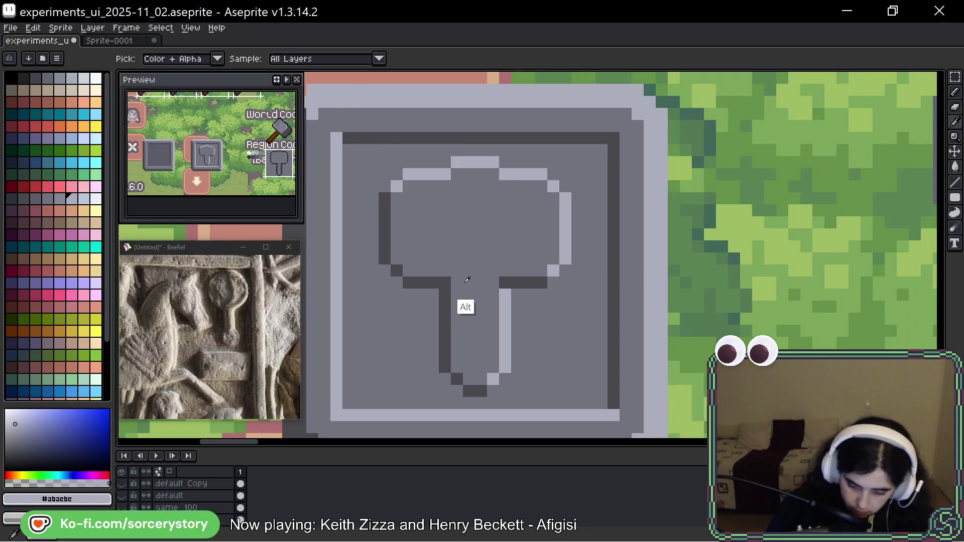
left_click(451, 285, "alt")
left_click(443, 287, "alt")
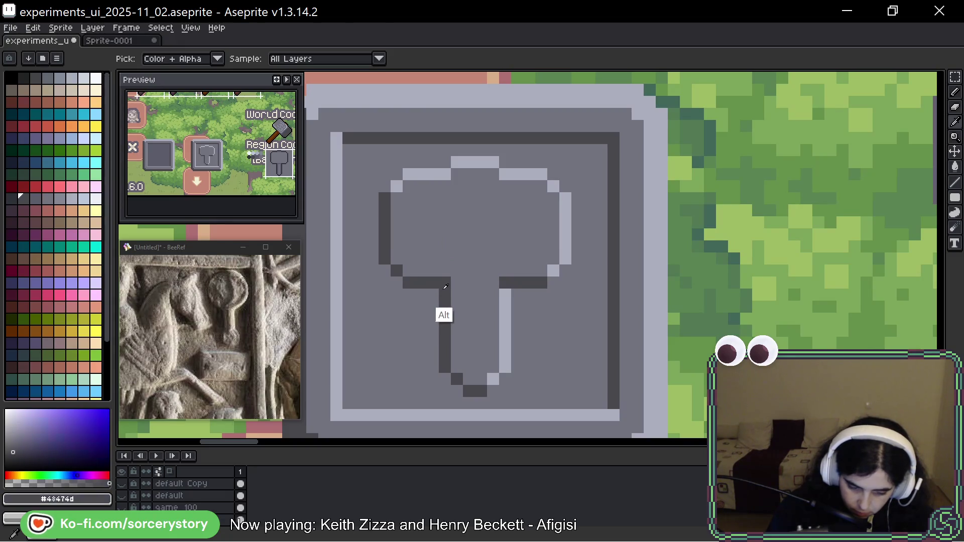
left_click(451, 284)
left_click(461, 283)
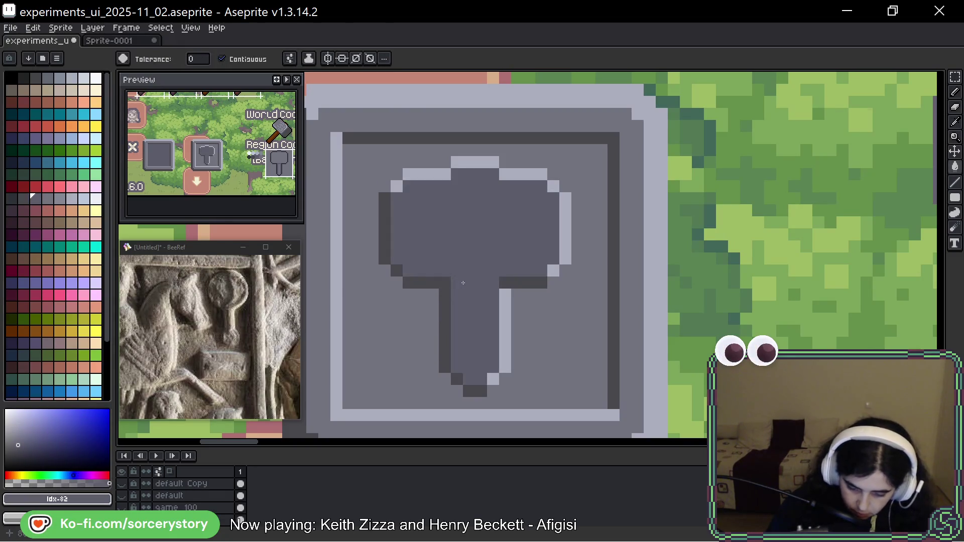
key("ctrl+z")
key("b")
left_click_drag(456, 283, 492, 283)
left_click(461, 175)
left_click_drag(469, 175, 481, 176)
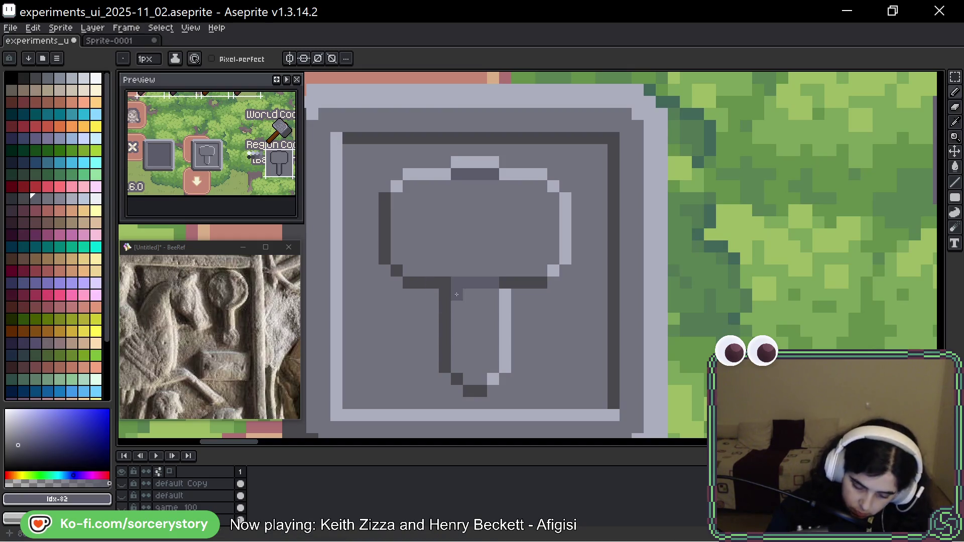
left_click_drag(457, 294, 461, 368)
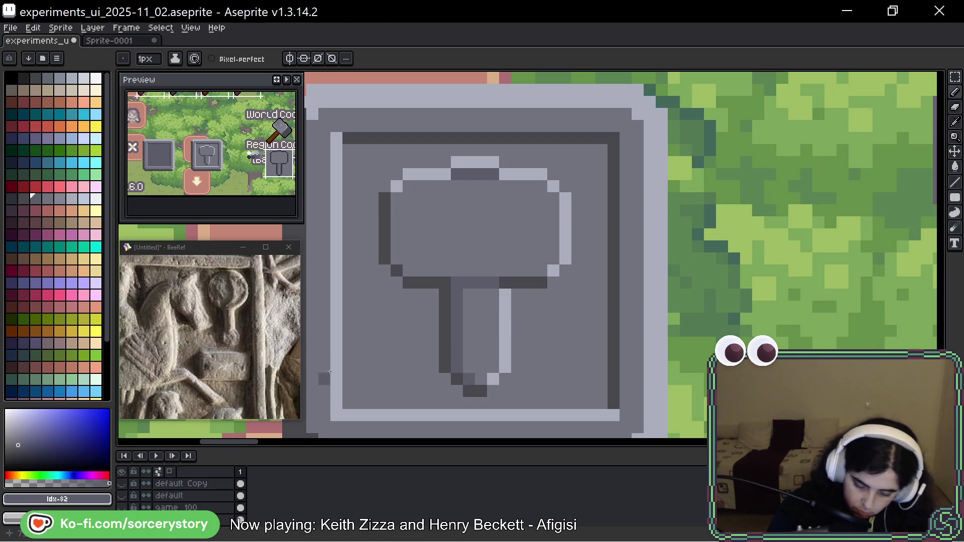
mouse_move(408, 186)
left_mouse_down()
mouse_move(397, 199)
mouse_move(409, 269)
left_mouse_up()
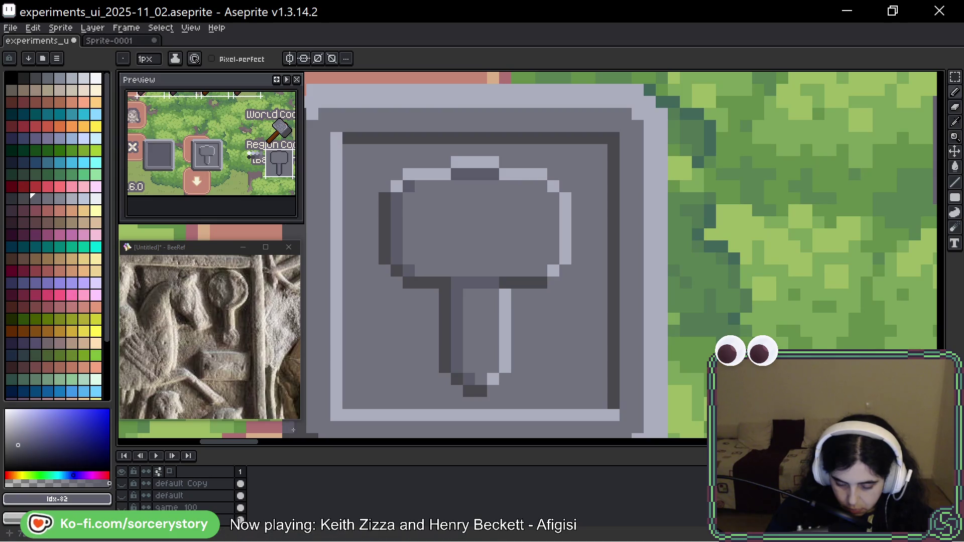
Zoom out and marquee-select the hammer button area
key("m")
key("minus")
key("minus")
key("minus")
mouse_move(349, 110)
left_mouse_down()
mouse_move(542, 301)
mouse_move(640, 301)
mouse_move(644, 404)
left_mouse_up()
left_click_drag(589, 320, 615, 197)
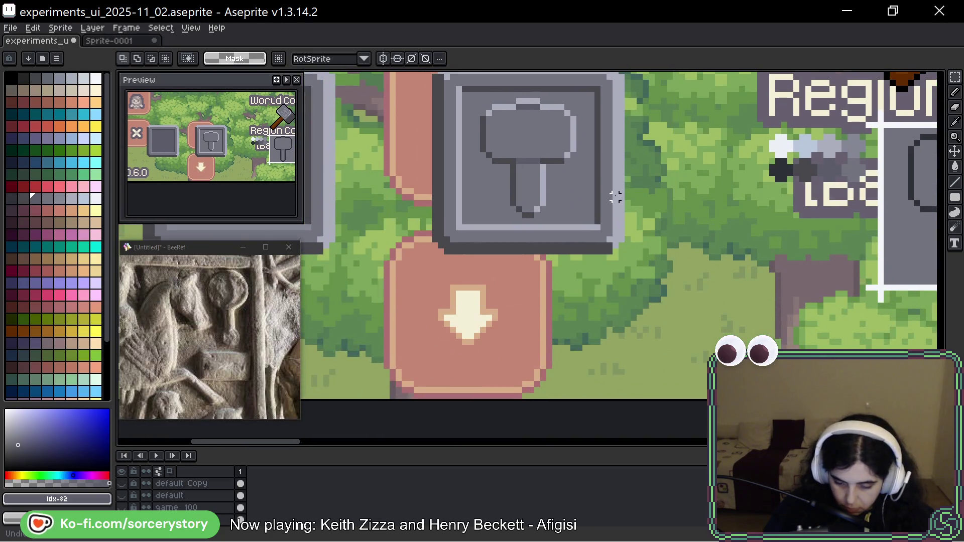
Reselect the hammer box and drop it in a new position in the mockup
scroll(607, 208, "down", 1)
scroll(587, 243, "left", 3)
scroll(552, 216, "down", 1)
key("ctrl+shift+d")
scroll(545, 212, "up", 3)
scroll(545, 212, "left", 3)
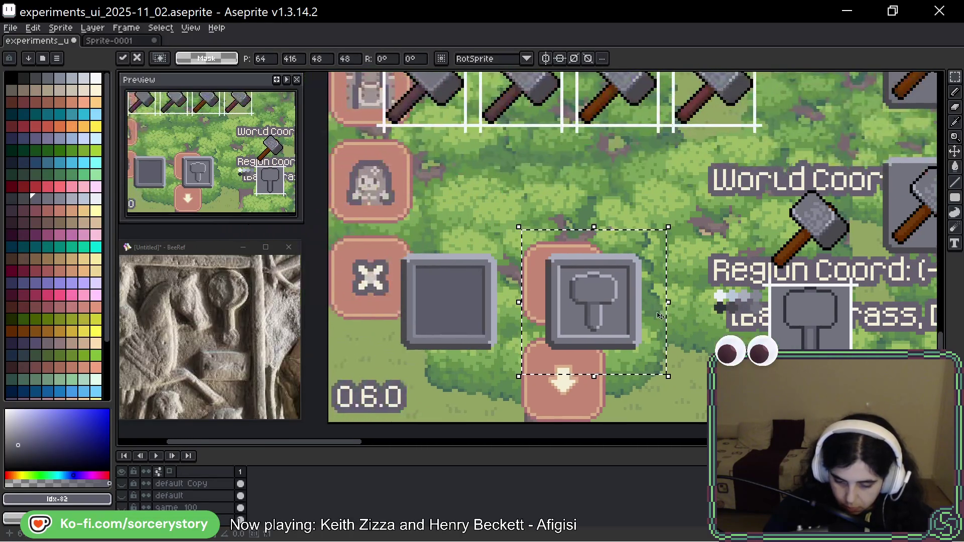
mouse_move(592, 299)
left_mouse_down()
mouse_move(938, 334)
mouse_move(652, 331)
left_mouse_up()
key("Return")
Select the two grey buttons, then move the lower-right hammer box beside the 0.6.0 label
scroll(438, 316, "left", 8)
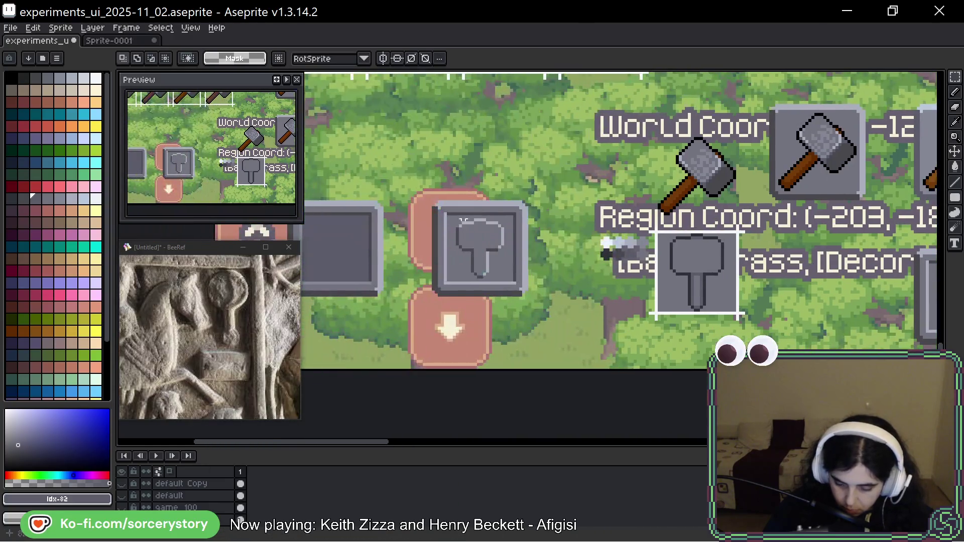
mouse_move(481, 137)
left_mouse_down()
mouse_move(767, 326)
mouse_move(746, 277)
mouse_move(747, 228)
left_mouse_up()
scroll(648, 258, "right", 8)
left_click_drag(631, 208, 819, 352)
mouse_move(728, 281)
left_mouse_down()
mouse_move(311, 226)
mouse_move(669, 287)
left_mouse_up()
scroll(669, 287, "up", 5)
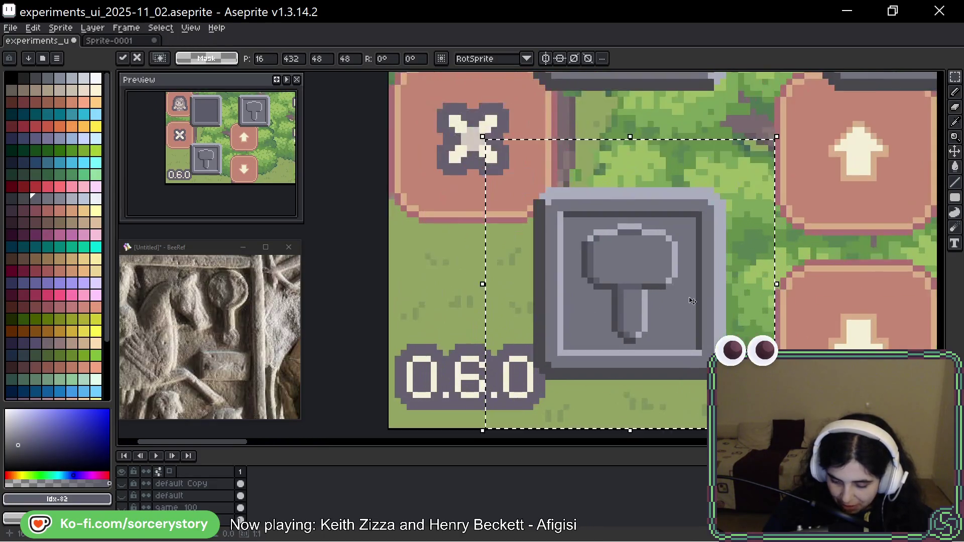
left_click_drag(557, 147, 559, 212)
key("alt")
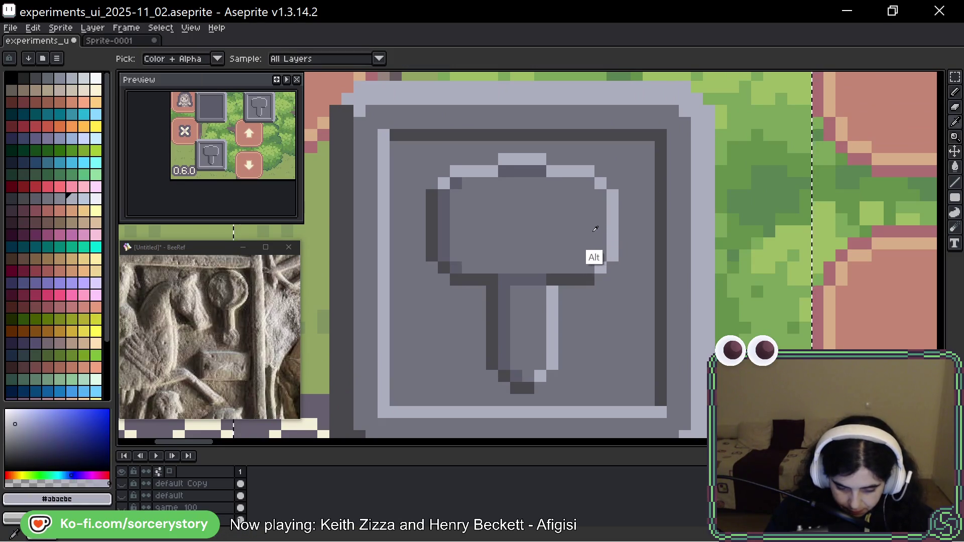
Paint a lighter palette grey along the hammer head's right edge and down the handle
left_click(592, 232, "alt")
left_click(59, 198)
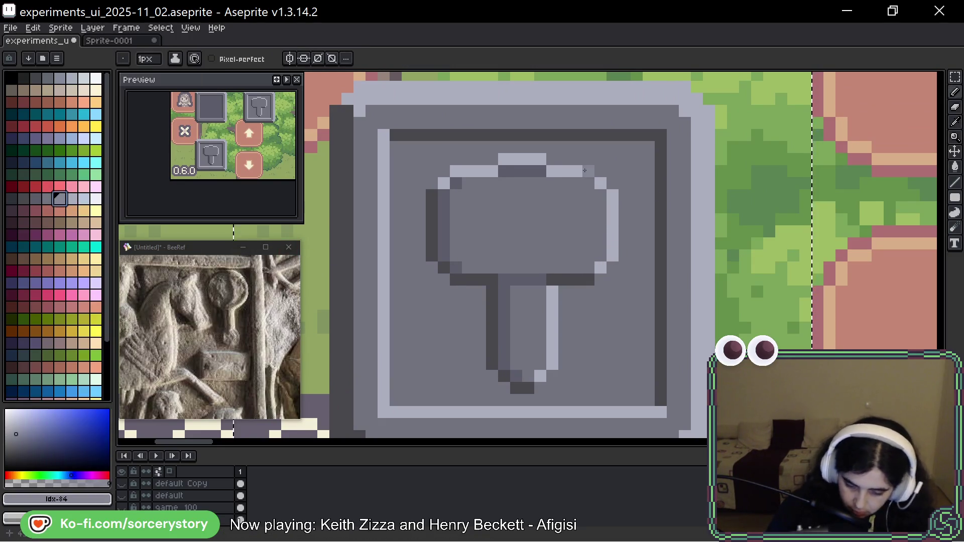
left_click(589, 183)
left_click_drag(600, 208, 600, 256)
left_click(589, 268)
left_click_drag(541, 292, 541, 365)
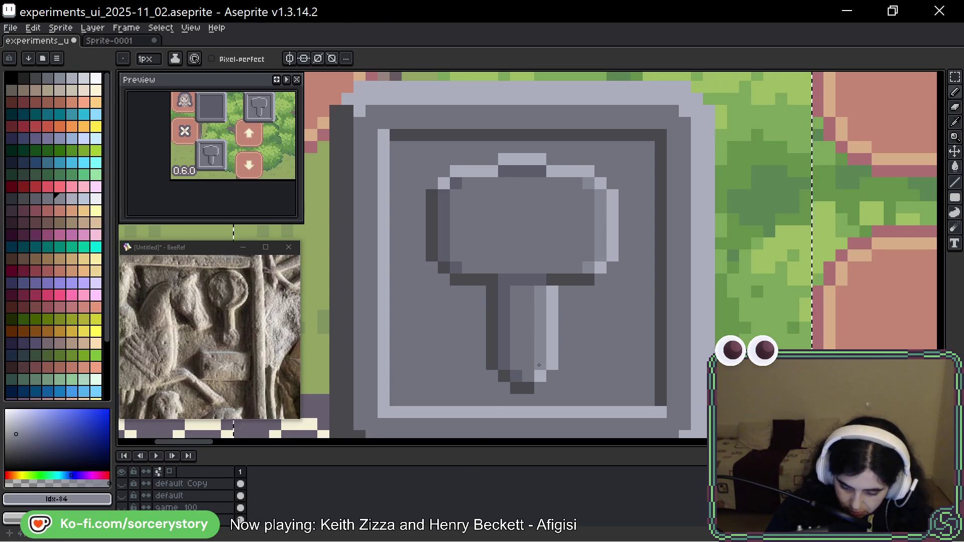
Lighten a few dark pixels on the hammer head; the border repaint attempt is undone
left_click(527, 379, "alt")
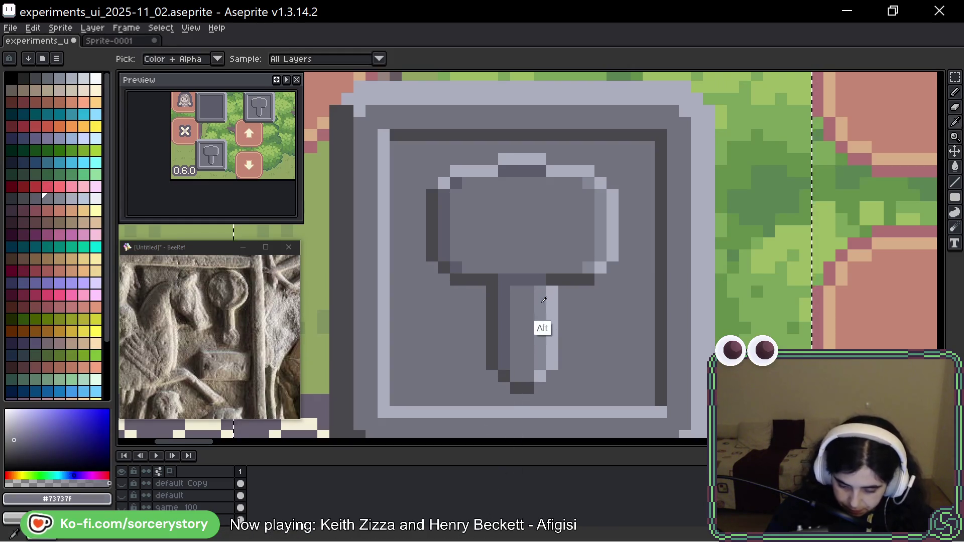
left_click(542, 327, "alt")
left_click(539, 173)
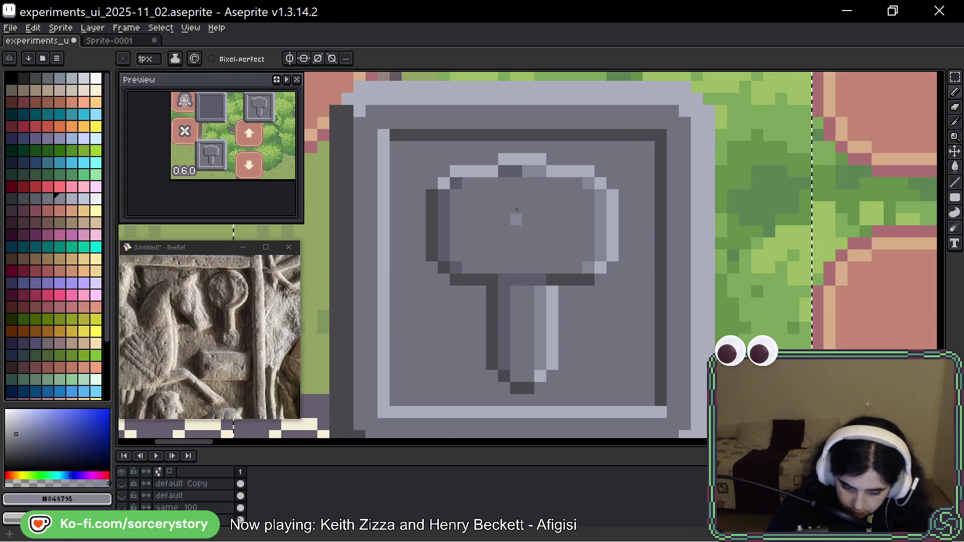
left_click_drag(516, 171, 504, 171)
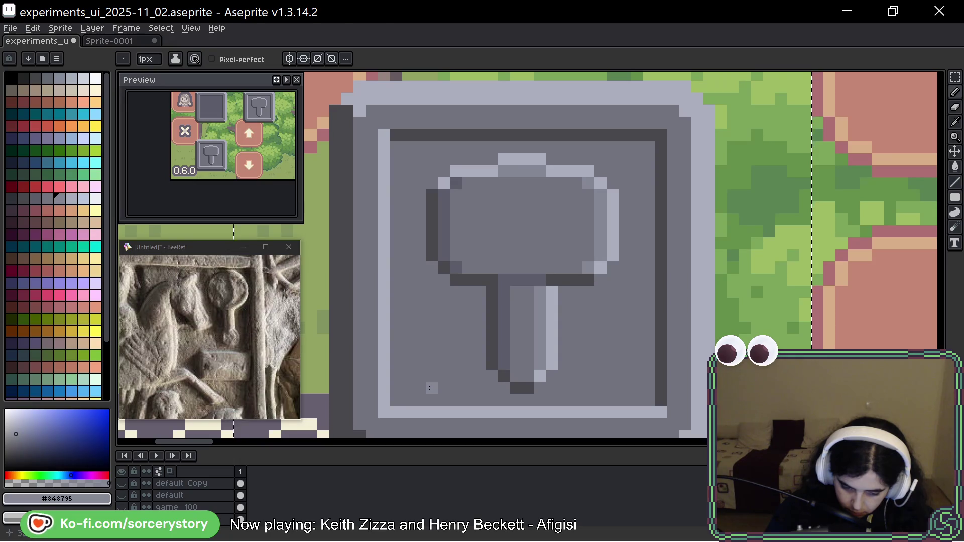
left_click(406, 149, "alt")
mouse_move(394, 136)
left_mouse_down()
mouse_move(628, 136)
mouse_move(661, 147)
mouse_move(661, 401)
left_mouse_up()
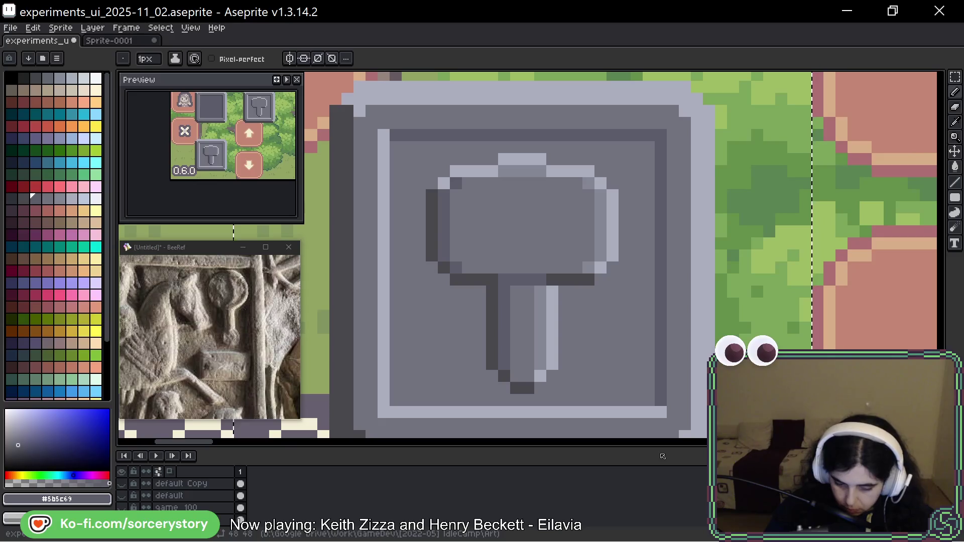
key("ctrl+z")
key("ctrl+z")
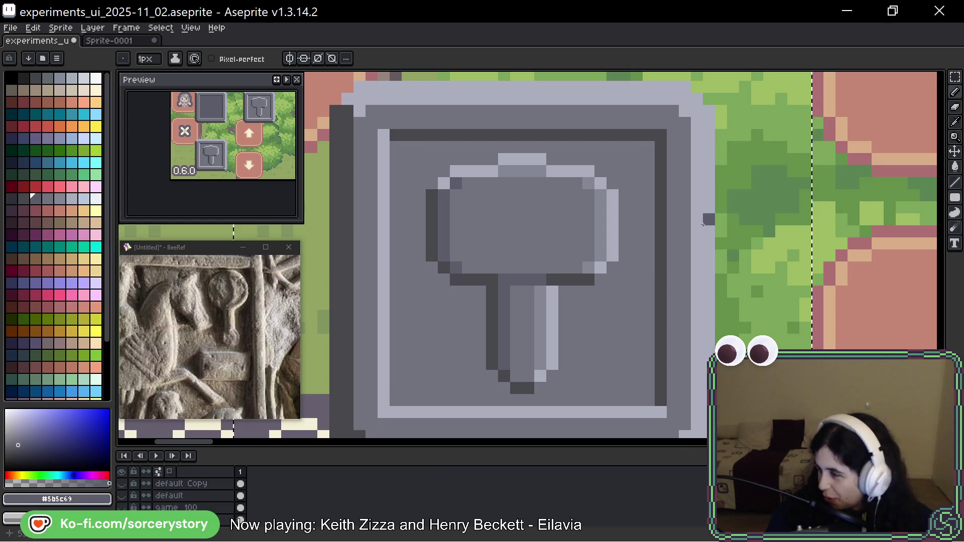
left_click_drag(758, 295, 753, 289)
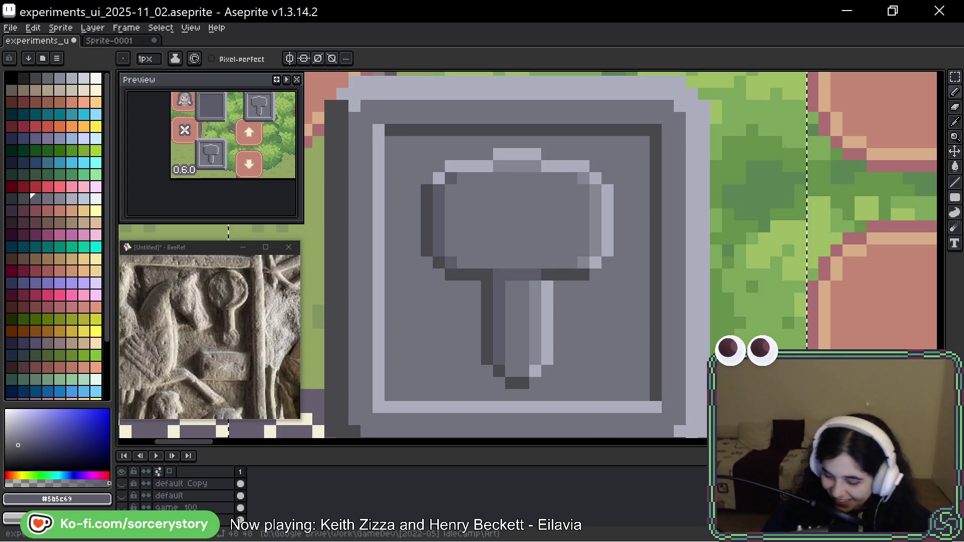
key("space")
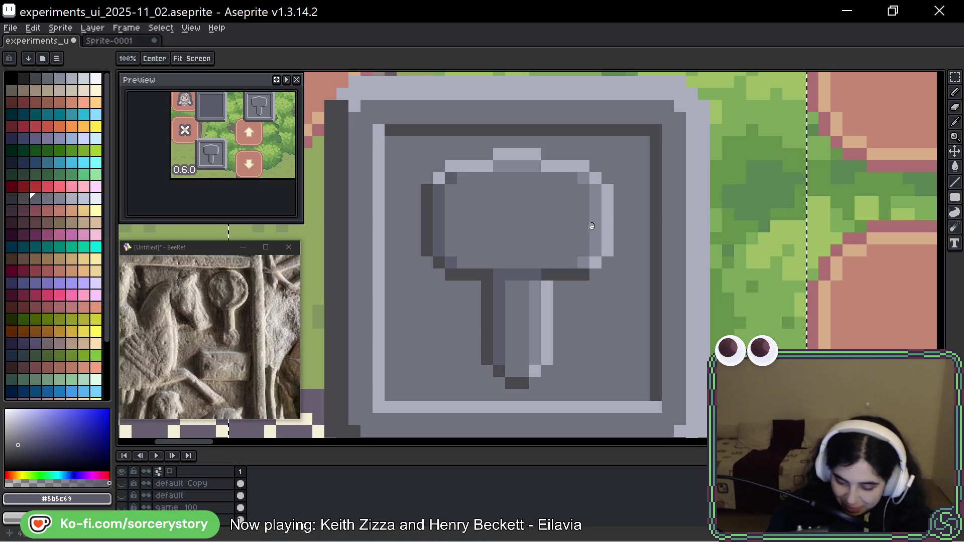
Paint out the old light highlights on the hammer head and handle with mid grey
left_click_drag(598, 220, 594, 234)
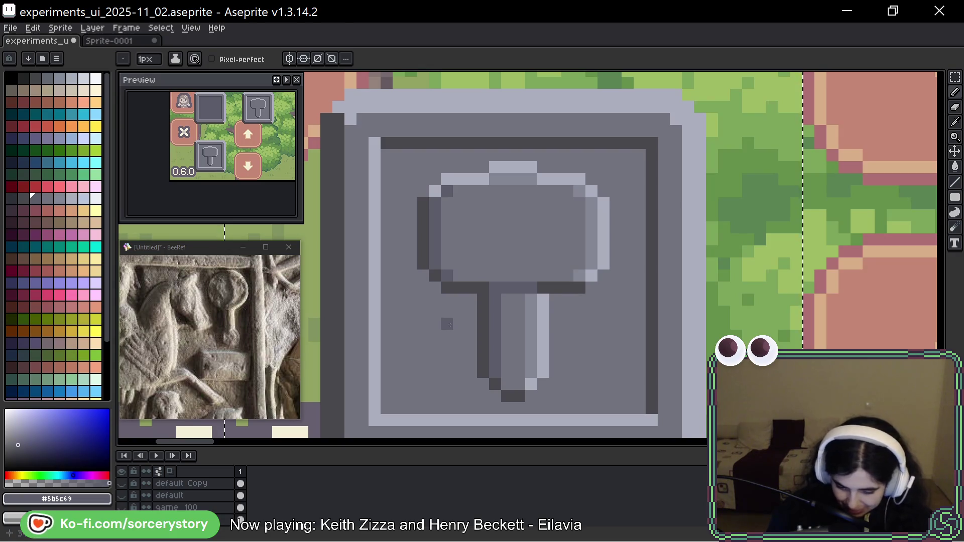
left_click(430, 206, "alt")
left_click(435, 191)
left_click_drag(446, 179, 468, 177)
mouse_move(542, 141)
left_mouse_down()
mouse_move(495, 167)
mouse_move(597, 189)
mouse_move(603, 266)
mouse_move(592, 276)
left_mouse_up()
mouse_move(543, 299)
left_mouse_down()
mouse_move(531, 384)
mouse_move(483, 346)
mouse_move(483, 288)
mouse_move(441, 287)
mouse_move(421, 274)
mouse_move(423, 211)
mouse_move(422, 248)
left_mouse_up()
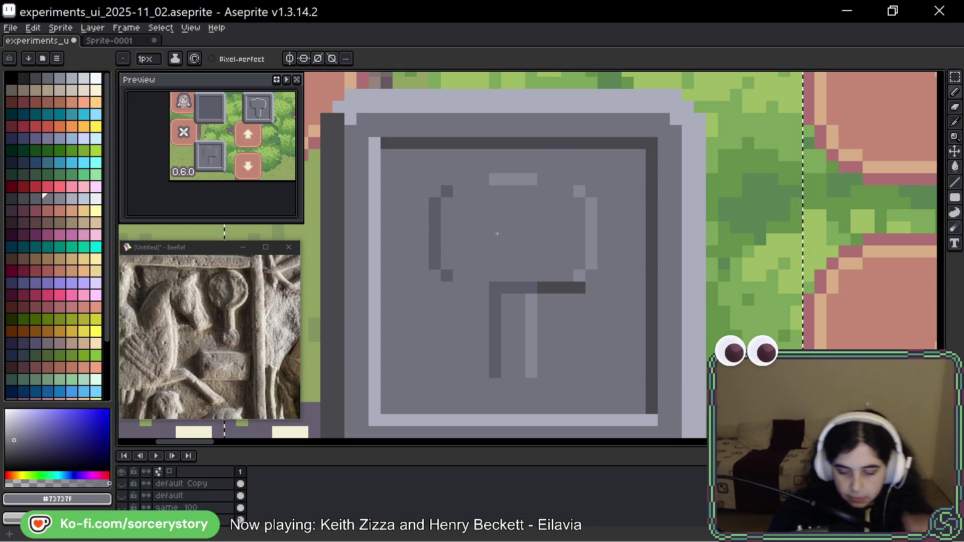
left_click_drag(549, 287, 597, 298)
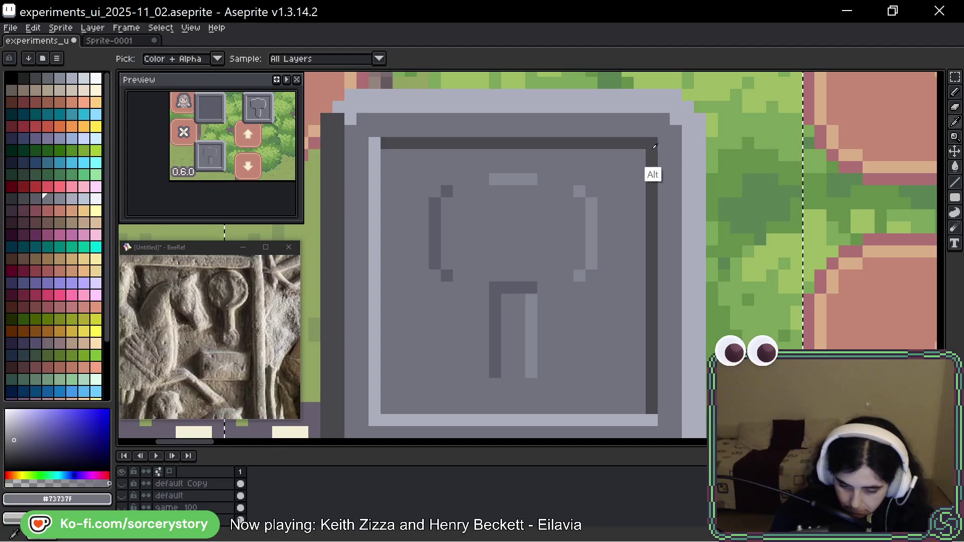
Pencil a dark outline along the head's top-left and left side and the handle's bottom
left_click(651, 172, "alt")
left_click(545, 289)
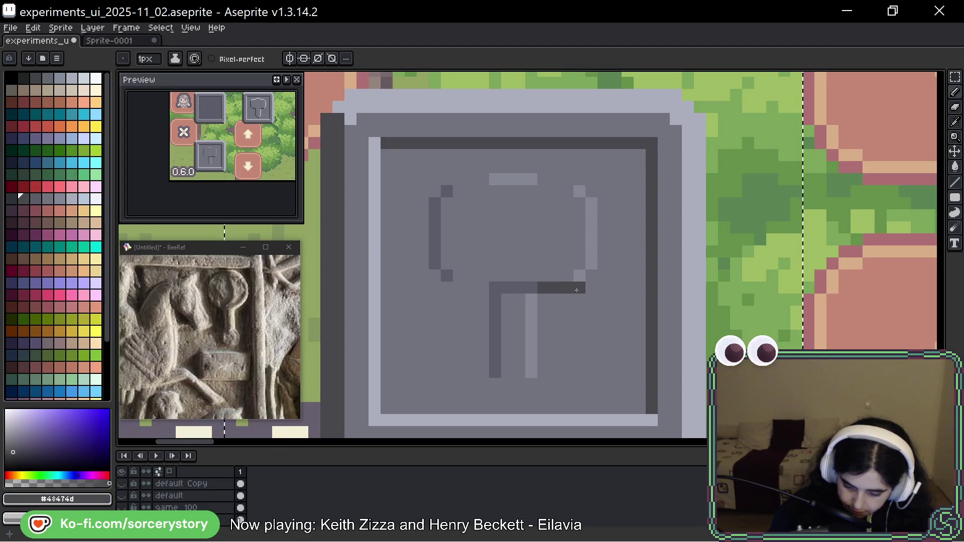
left_click(592, 275)
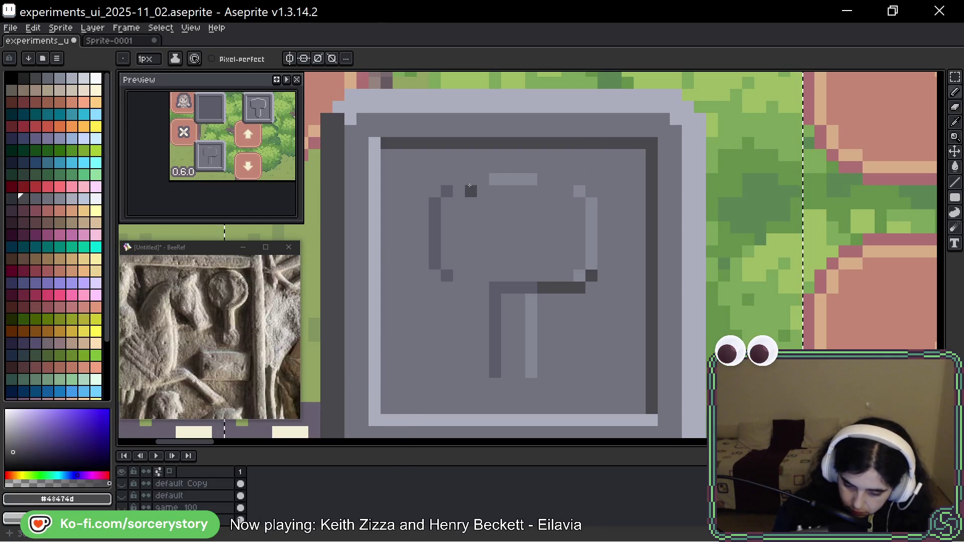
mouse_move(483, 179)
left_mouse_down()
mouse_move(446, 180)
mouse_move(428, 206)
mouse_move(422, 246)
mouse_move(444, 290)
mouse_move(470, 289)
mouse_move(482, 299)
mouse_move(483, 371)
mouse_move(495, 383)
mouse_move(486, 386)
mouse_move(519, 396)
left_mouse_up()
left_click(495, 384)
left_click(531, 384)
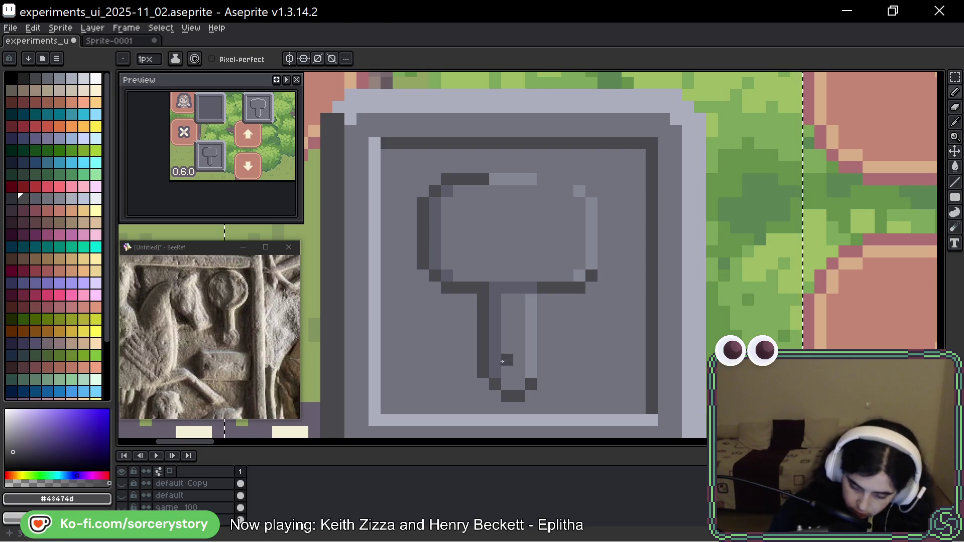
Repaint the handle's bottom pixels in the dark outline grey as a flat squared row
left_click(497, 374, "alt")
left_click(507, 396)
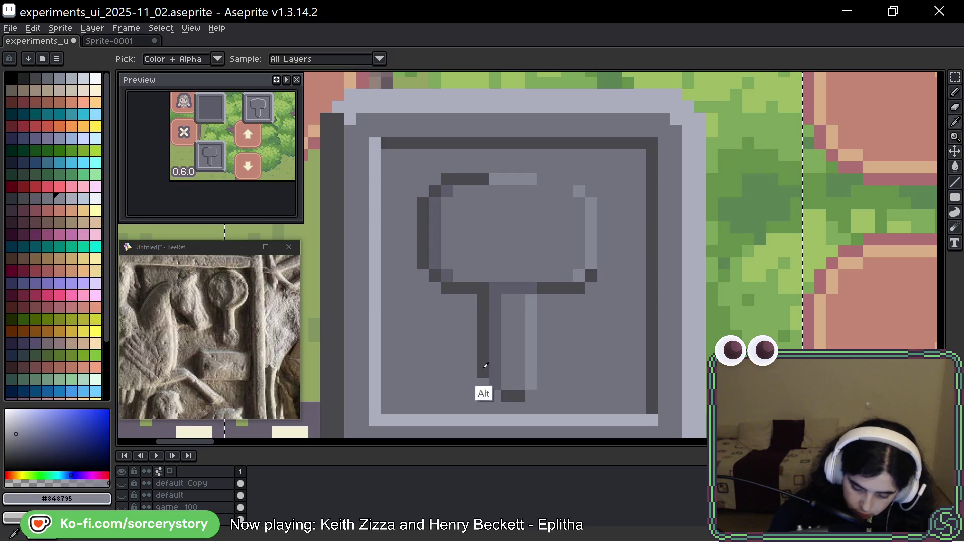
left_click(483, 386, "alt")
left_click(495, 396)
left_click(532, 396)
left_click(543, 396)
left_click(532, 396)
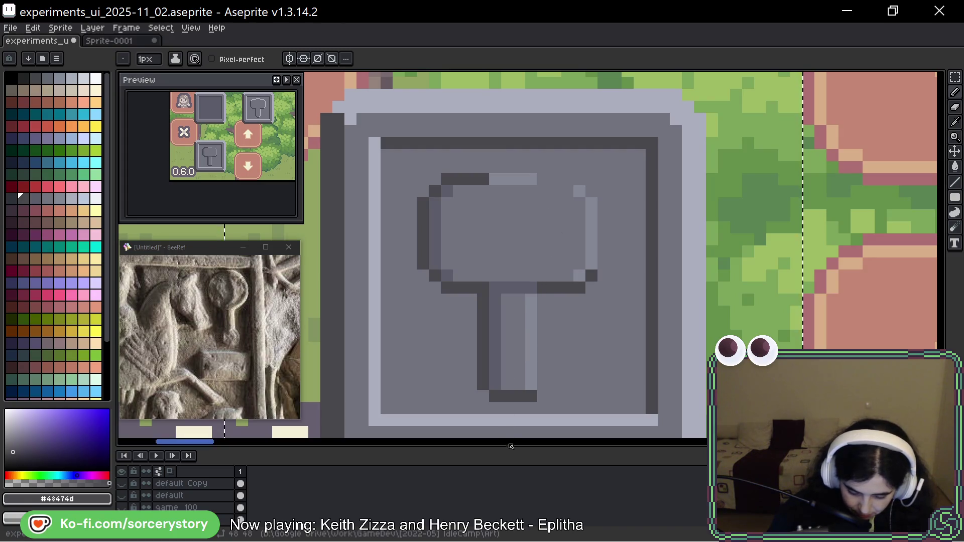
Adjust edge pixels at the handle's and head's bottom-left in fill grey, restoring the dark corner
key("alt")
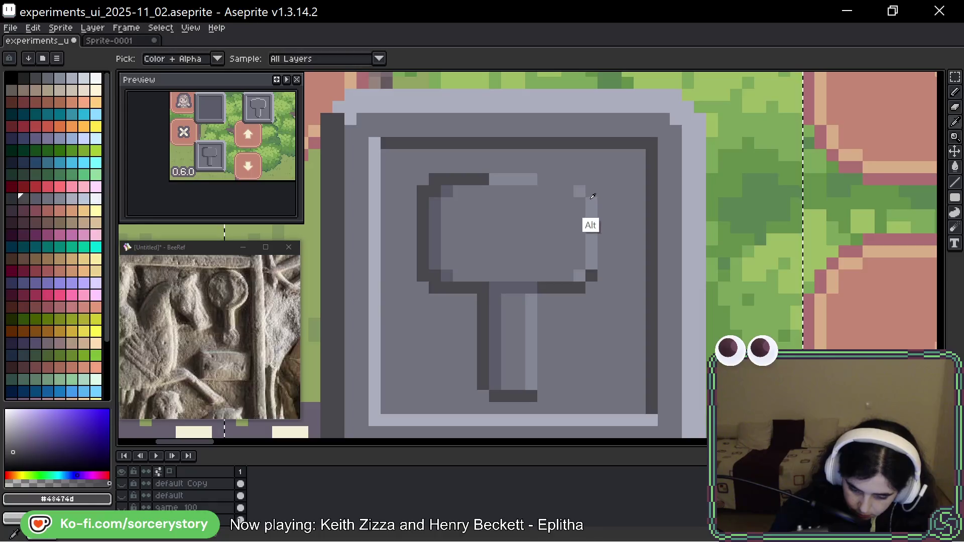
left_click(591, 198, "alt")
left_click(578, 191)
left_click(578, 215)
key("ctrl+z")
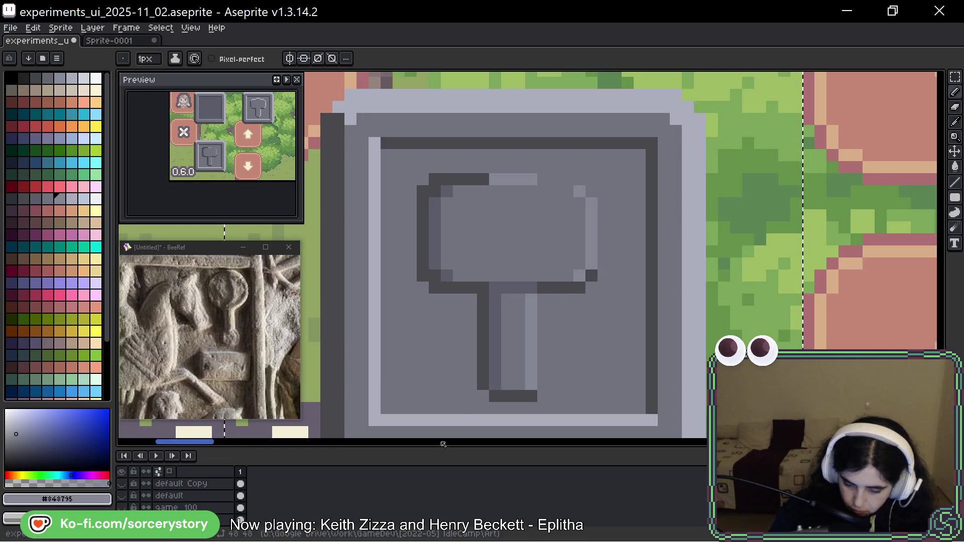
left_click(435, 279, "alt")
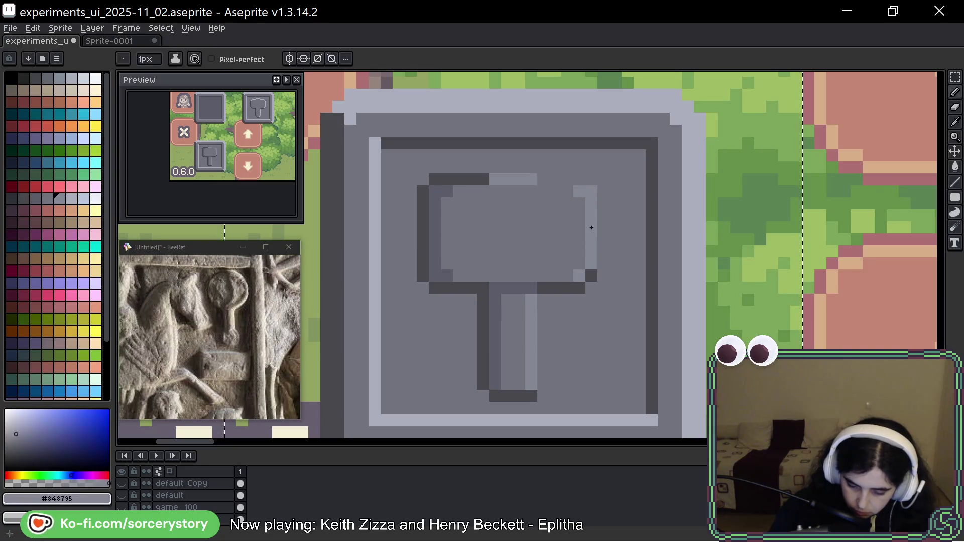
left_click(579, 255, "alt")
left_click(495, 396)
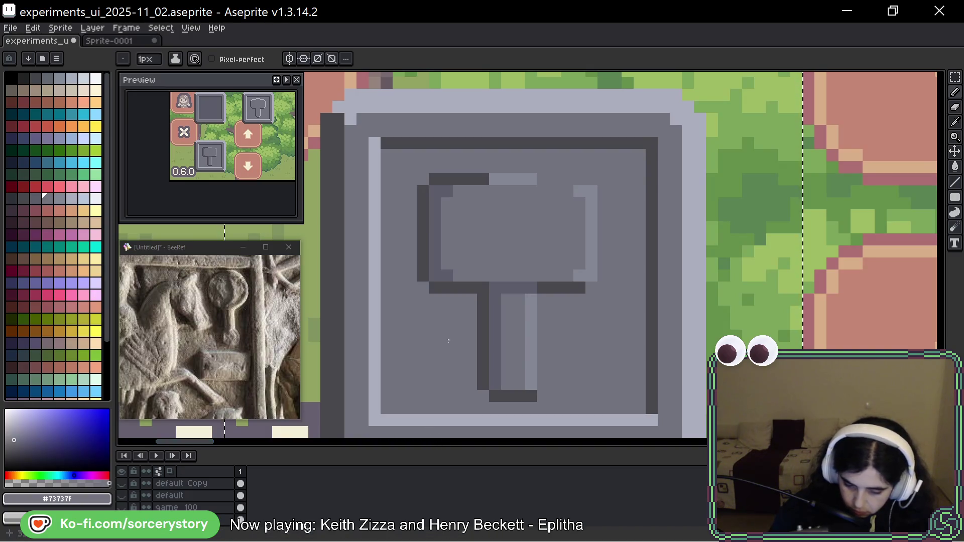
left_click(426, 276)
left_click(423, 263, "alt")
left_click(422, 275)
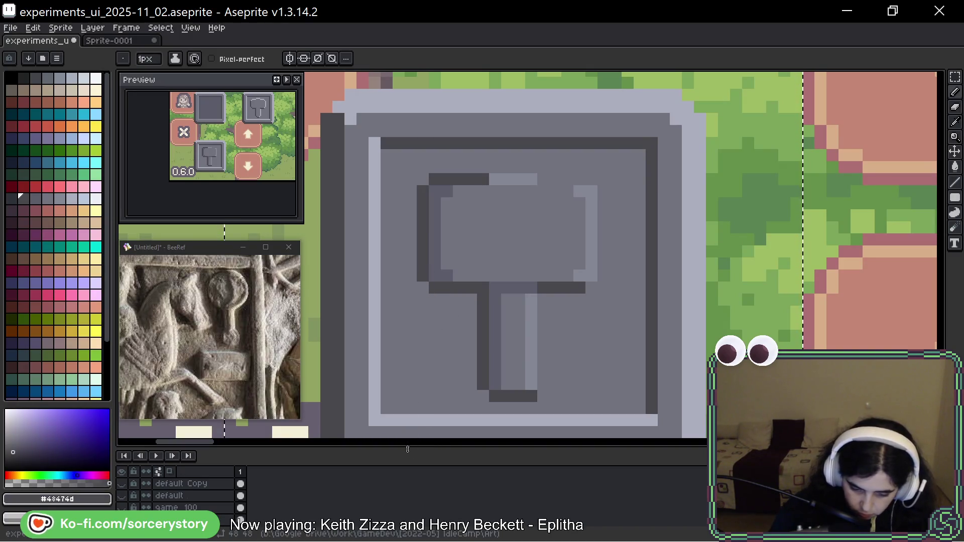
Add stepped dark outline pixels around the hammer head's lower-left corner
left_click(587, 288)
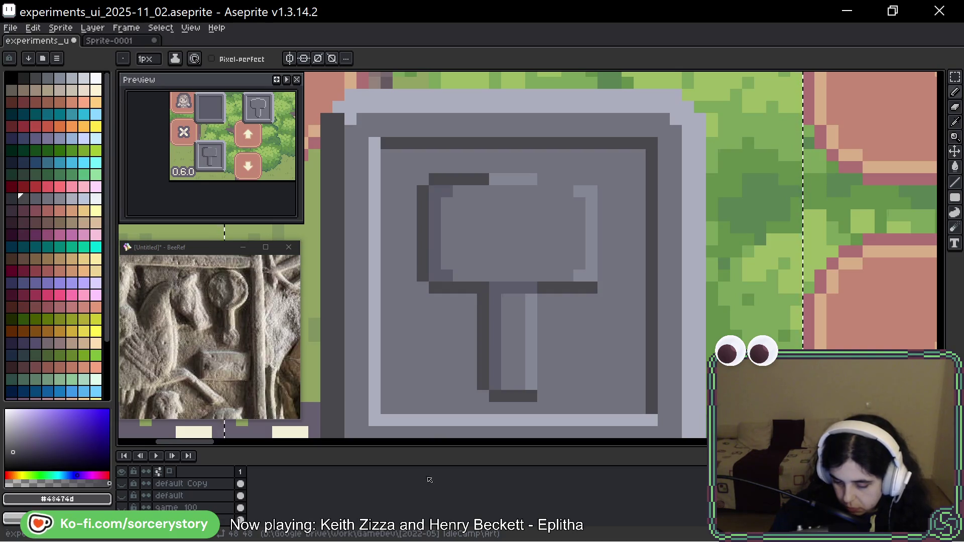
left_click(459, 300)
key("ctrl+z")
left_click(430, 315)
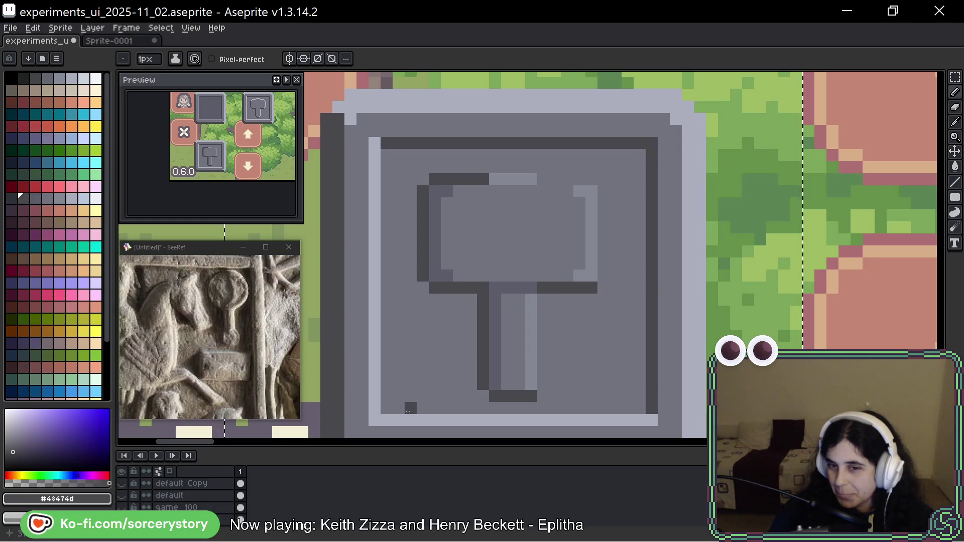
left_click_drag(613, 262, 596, 289)
left_click(441, 303)
left_click(433, 323, "alt")
left_click(453, 302)
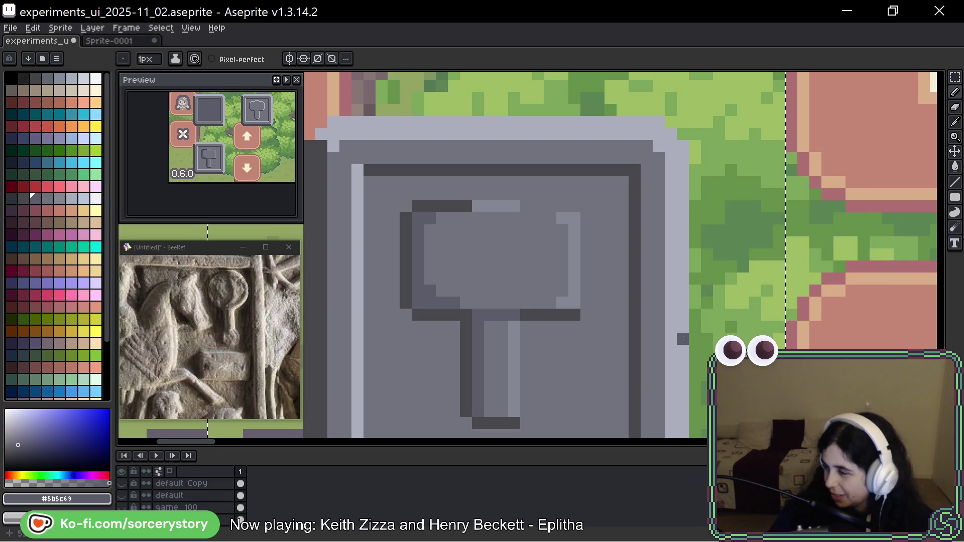
Pencil dark outlines down the handle's right side and up the head's right edge
key("h")
mouse_move(632, 278)
left_mouse_down()
mouse_move(663, 225)
mouse_move(651, 270)
left_mouse_up()
key("b")
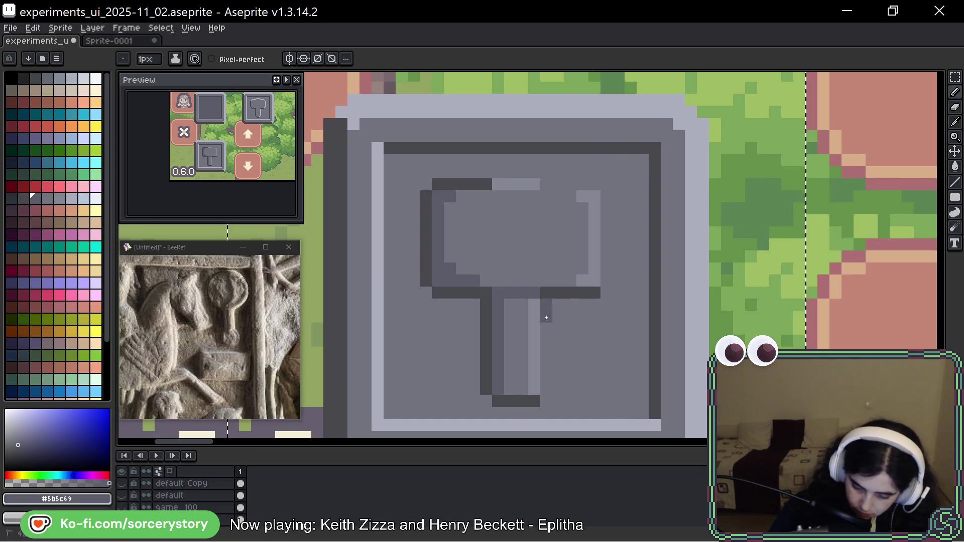
left_click_drag(547, 305, 547, 389)
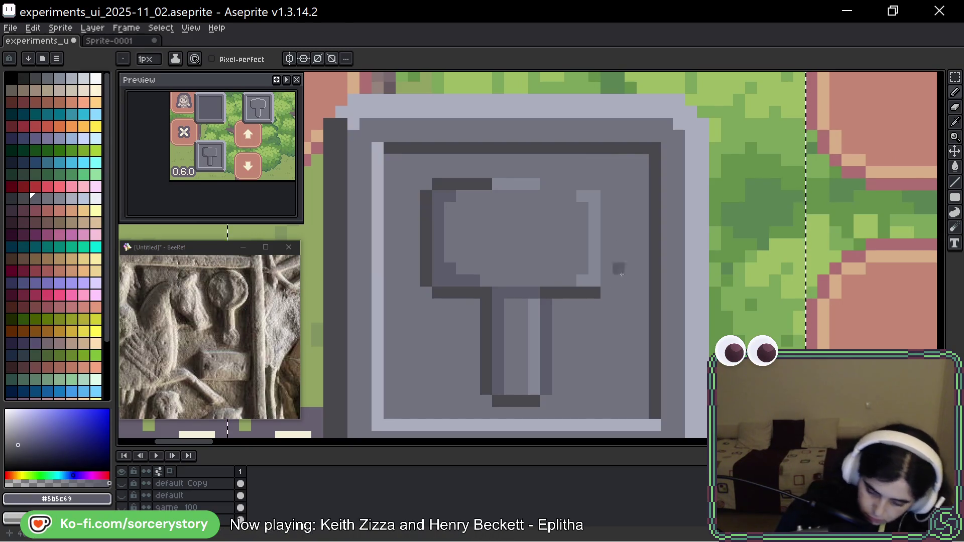
mouse_move(606, 279)
left_mouse_down()
mouse_move(602, 195)
mouse_move(507, 171)
mouse_move(490, 194)
left_mouse_up()
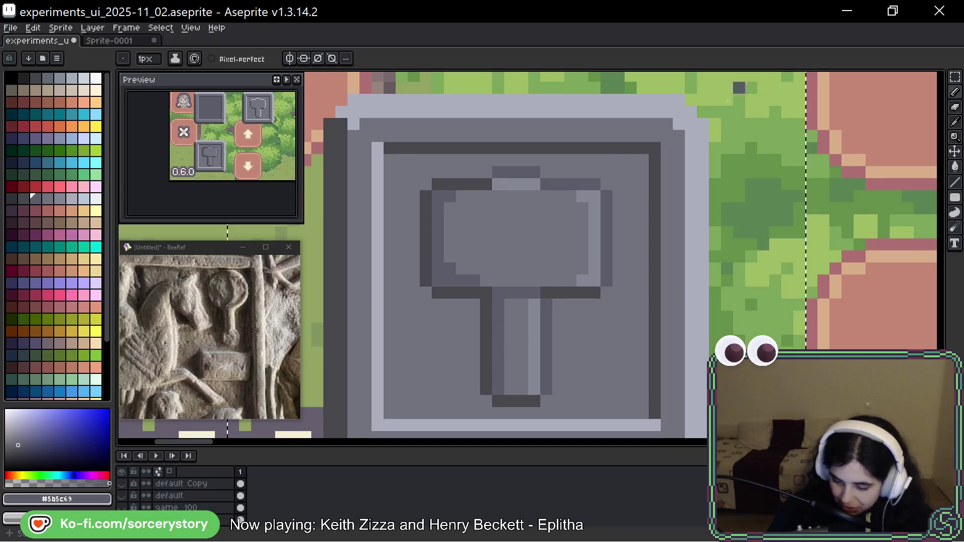
Darken the inner frame's top-right corner pixel and lighten its bottom-left corner pixel
left_click(644, 159, "alt")
left_click(643, 160)
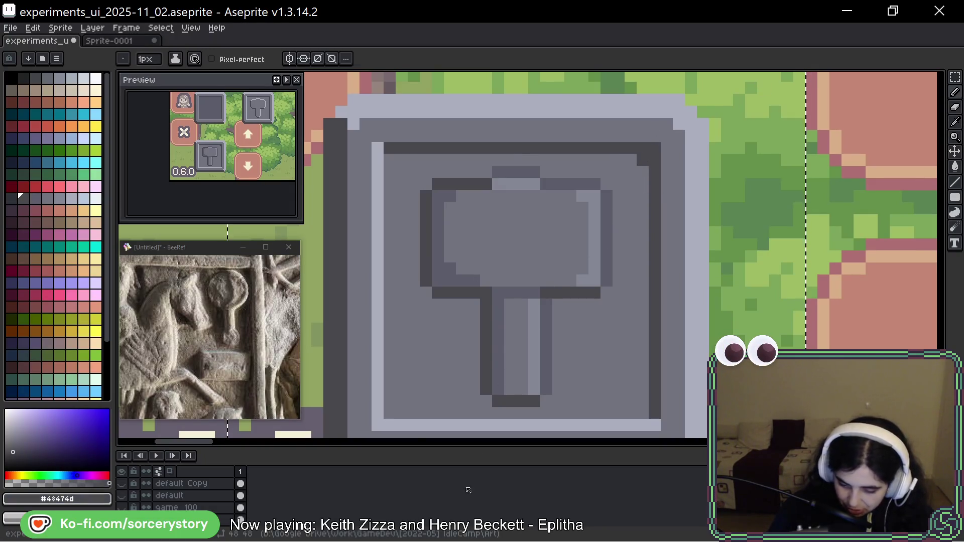
left_click(378, 425, "alt")
left_click(389, 412)
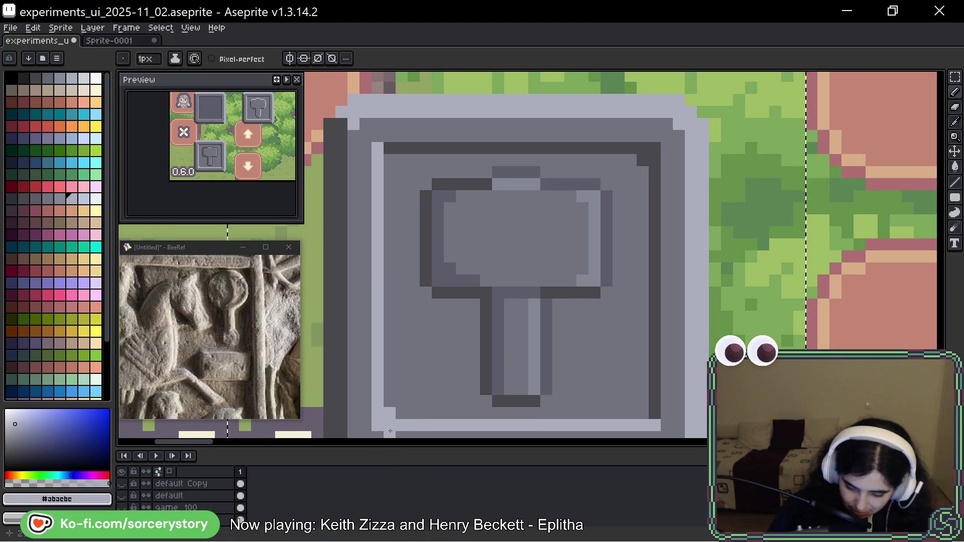
left_click_drag(669, 319, 652, 302)
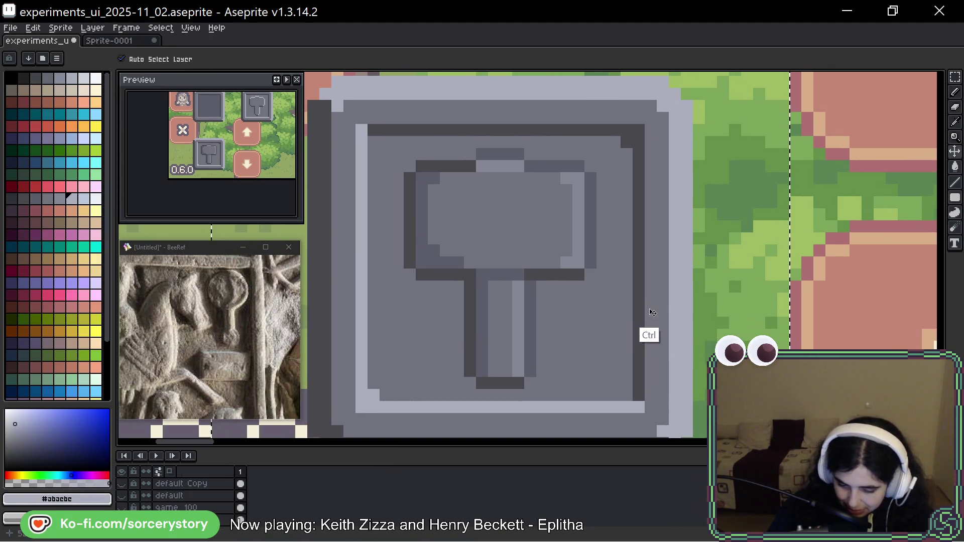
left_click_drag(728, 313, 720, 318)
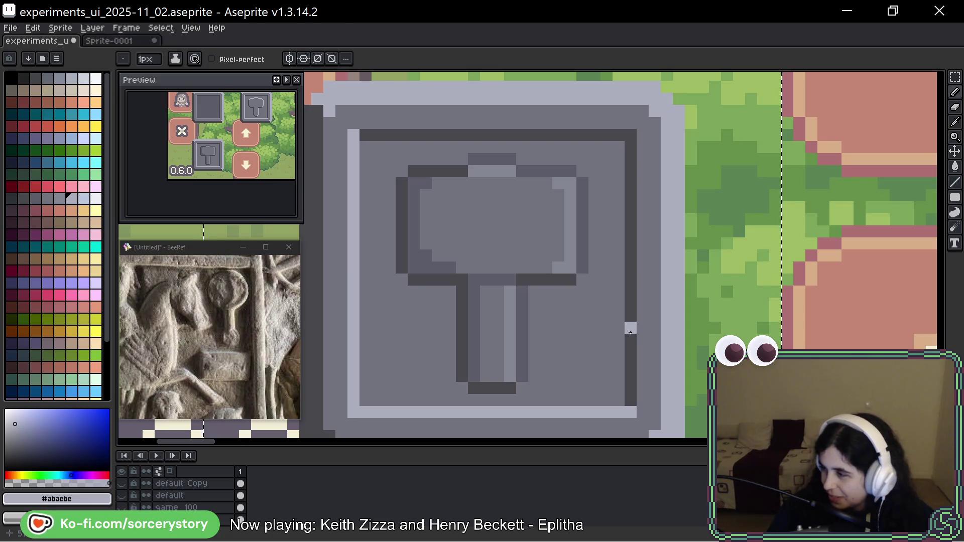
key("space")
mouse_move(753, 255)
left_mouse_down()
mouse_move(758, 231)
mouse_move(727, 258)
mouse_move(722, 285)
mouse_move(737, 285)
left_mouse_up()
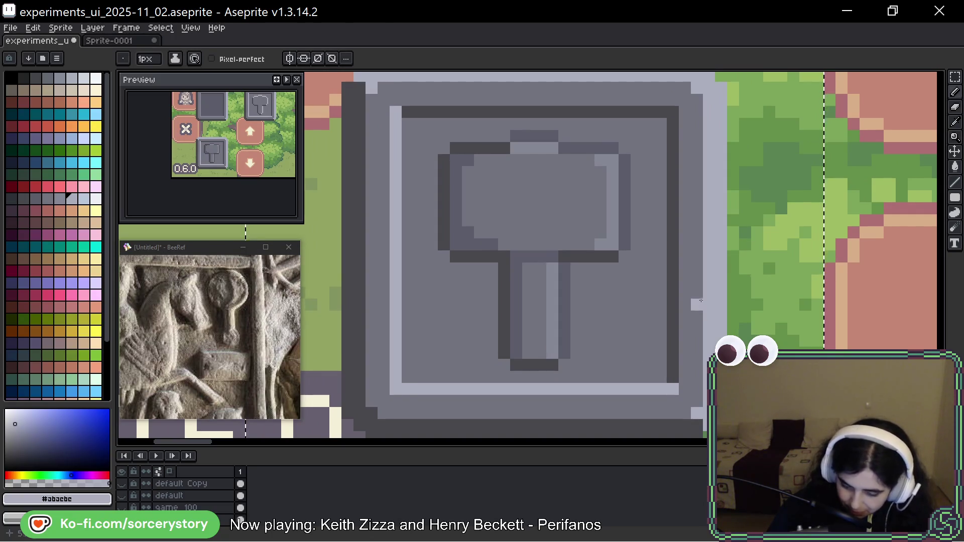
left_click_drag(731, 281, 725, 301)
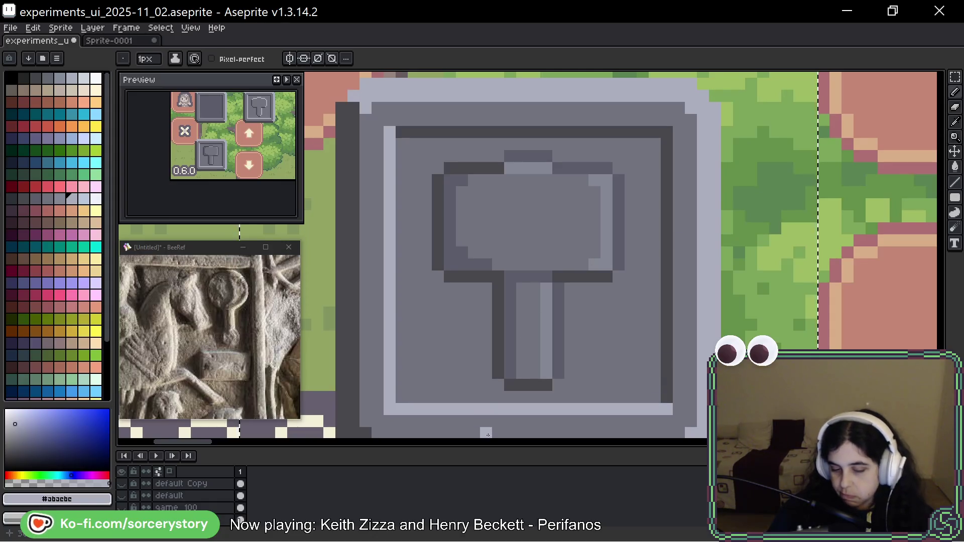
Darken the handle's bottom highlight pixel and cover the head's upper-right highlights in fill grey
left_click(419, 189, "alt")
key("ctrl+z")
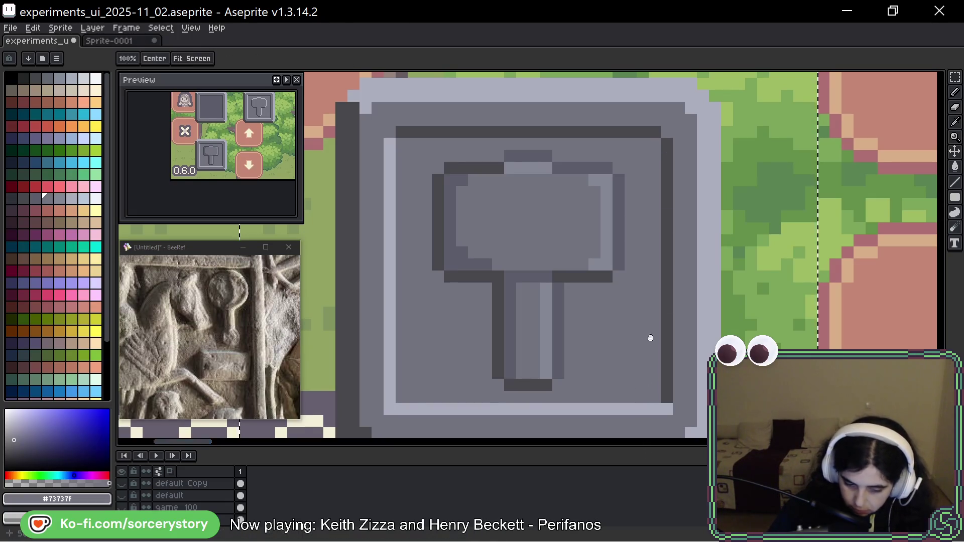
left_click_drag(648, 334, 671, 241)
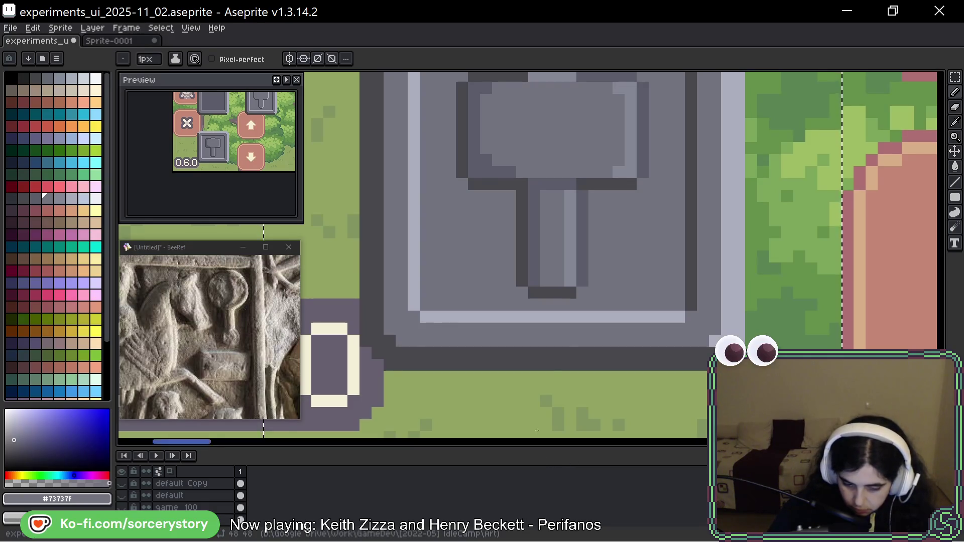
left_click_drag(723, 236, 688, 301)
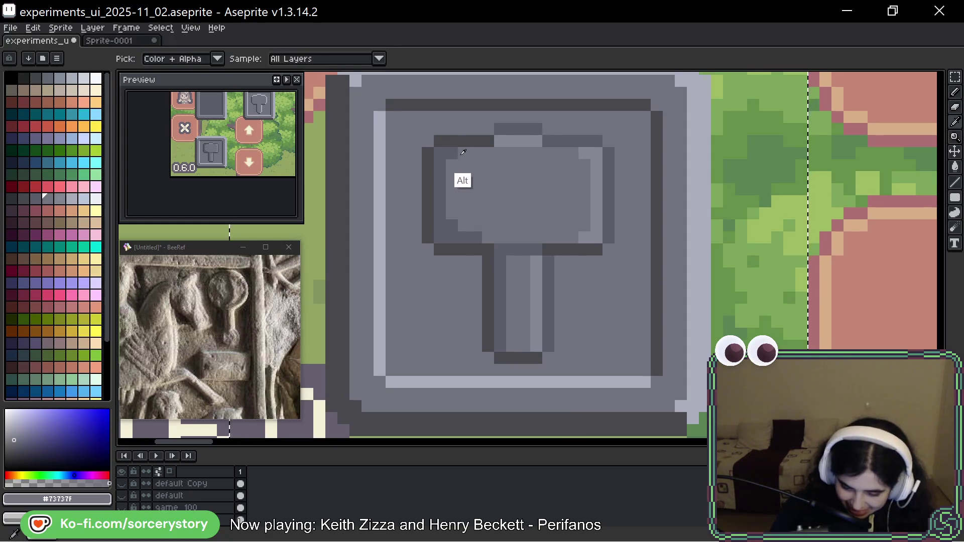
left_click(536, 345)
mouse_move(585, 153)
left_mouse_down()
mouse_move(597, 154)
mouse_move(596, 216)
mouse_move(584, 238)
left_mouse_up()
Repaint the hammer head's lower-left and left edge, and the handle, in uniform mid grey
left_click(452, 249)
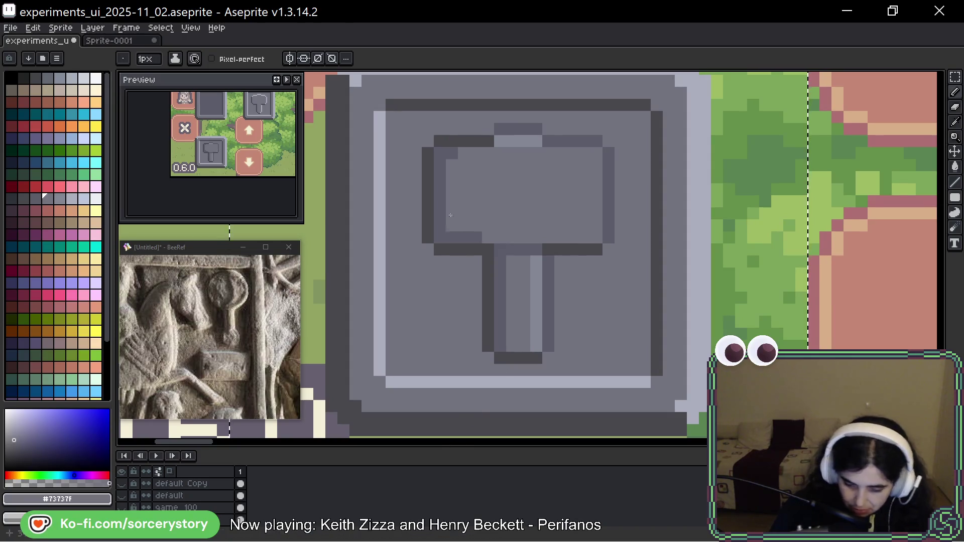
mouse_move(445, 154)
left_mouse_down()
mouse_move(452, 238)
mouse_move(475, 237)
left_mouse_up()
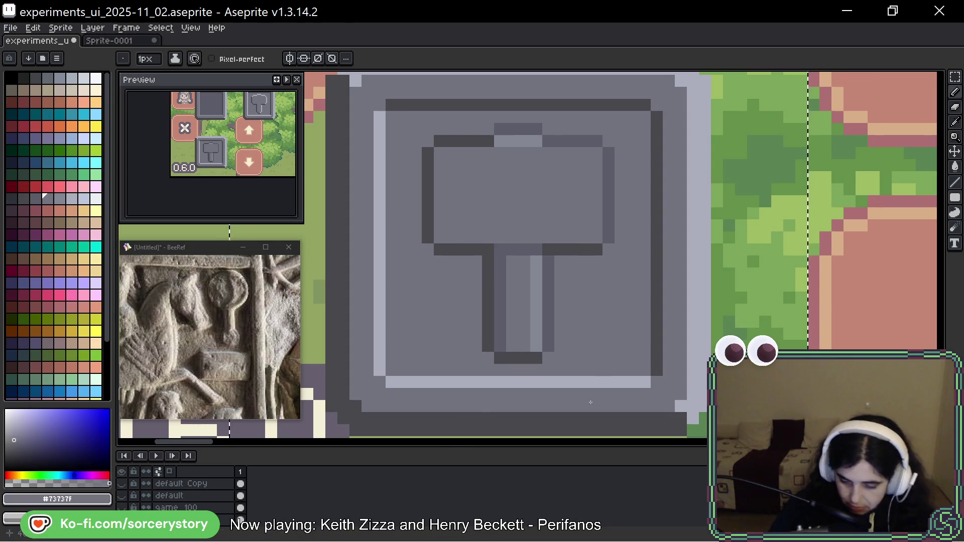
mouse_move(500, 274)
left_mouse_down()
mouse_move(500, 262)
mouse_move(500, 350)
left_mouse_up()
left_click_drag(536, 262, 536, 350)
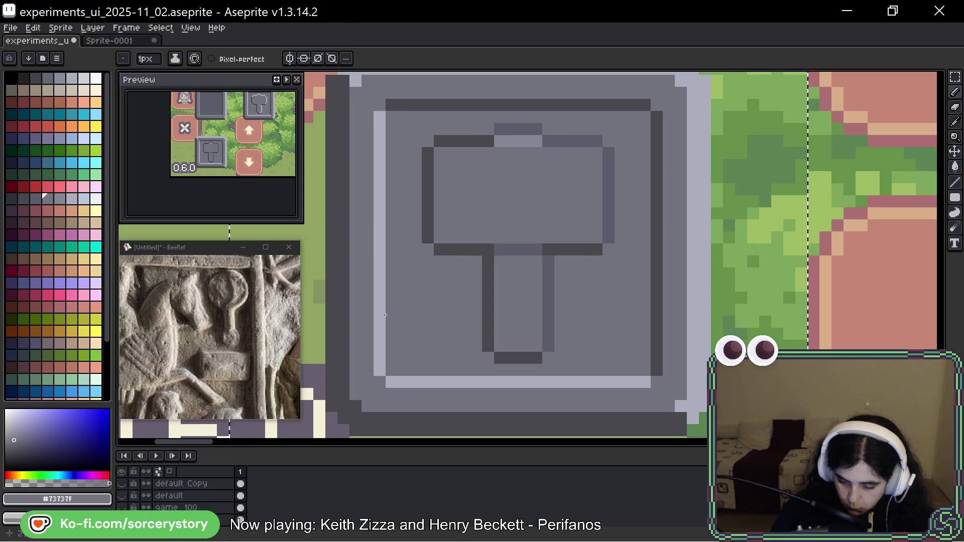
Cover the light notch along the top of the hammer head with darker grey
key("bracketleft")
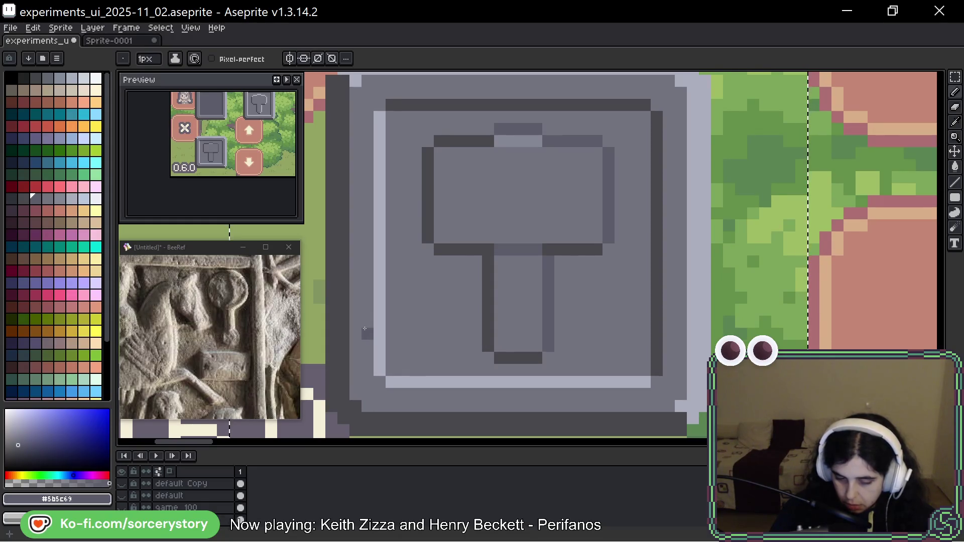
left_click(508, 201, "alt")
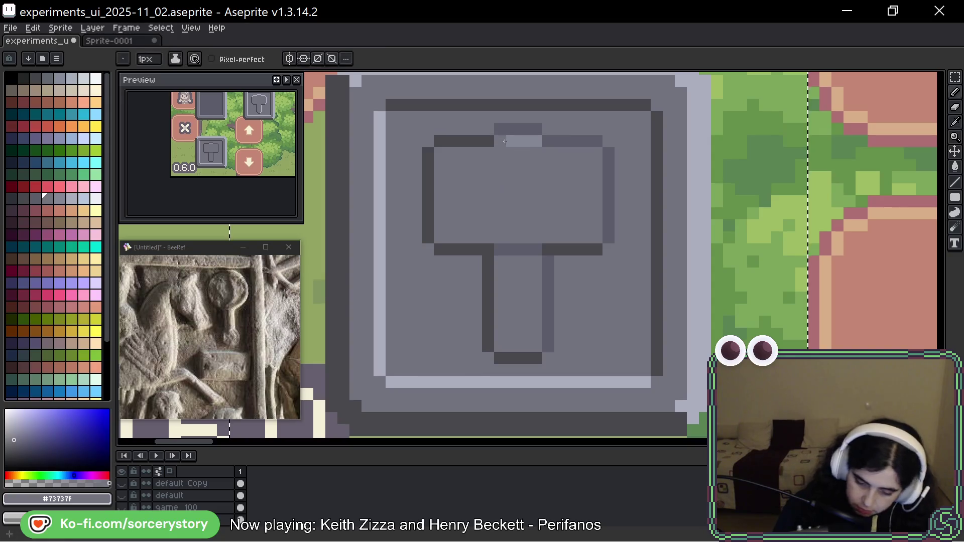
left_click_drag(505, 142, 540, 141)
mouse_move(524, 250)
left_mouse_down()
mouse_move(500, 250)
mouse_move(536, 250)
left_mouse_up()
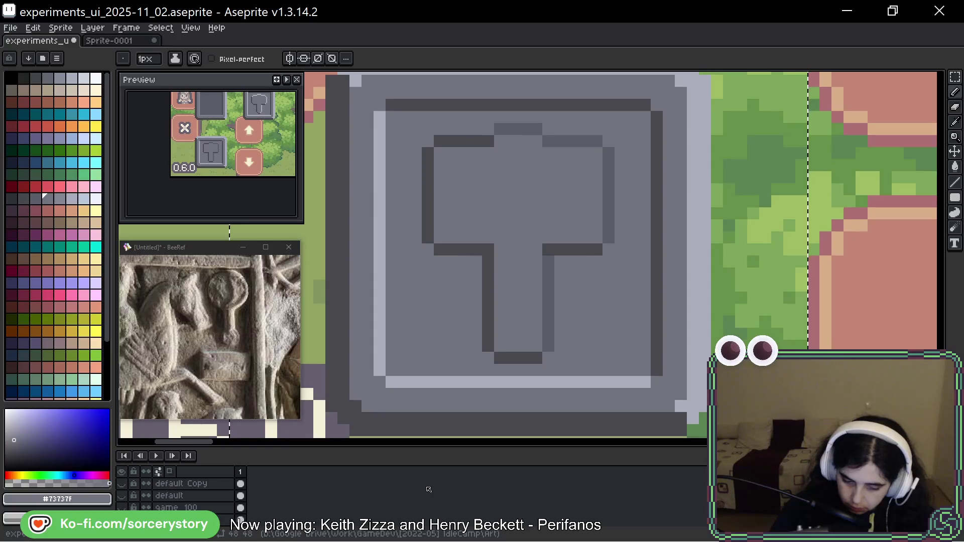
key("ctrl+z")
key("ctrl+z")
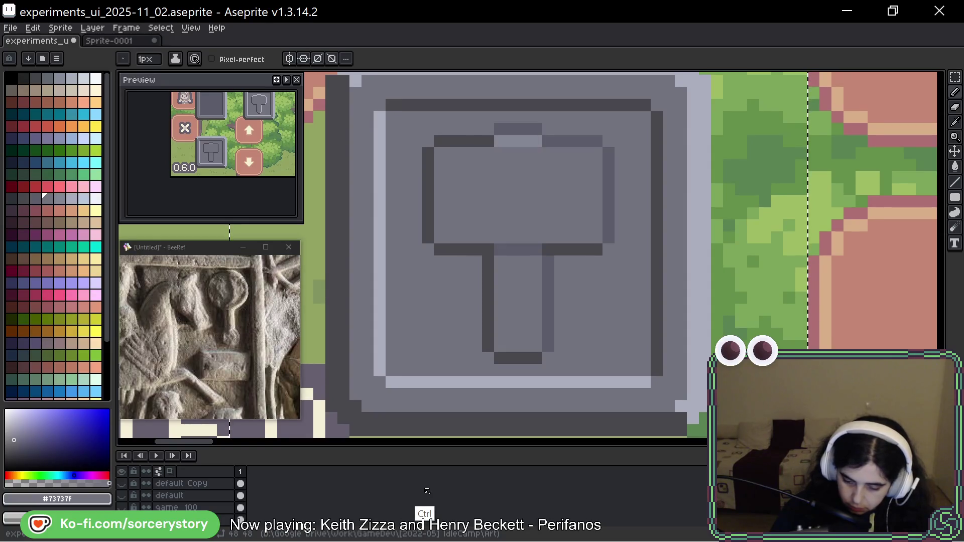
left_click(499, 141, "alt")
left_click_drag(499, 141, 536, 141)
left_click(515, 132, "alt")
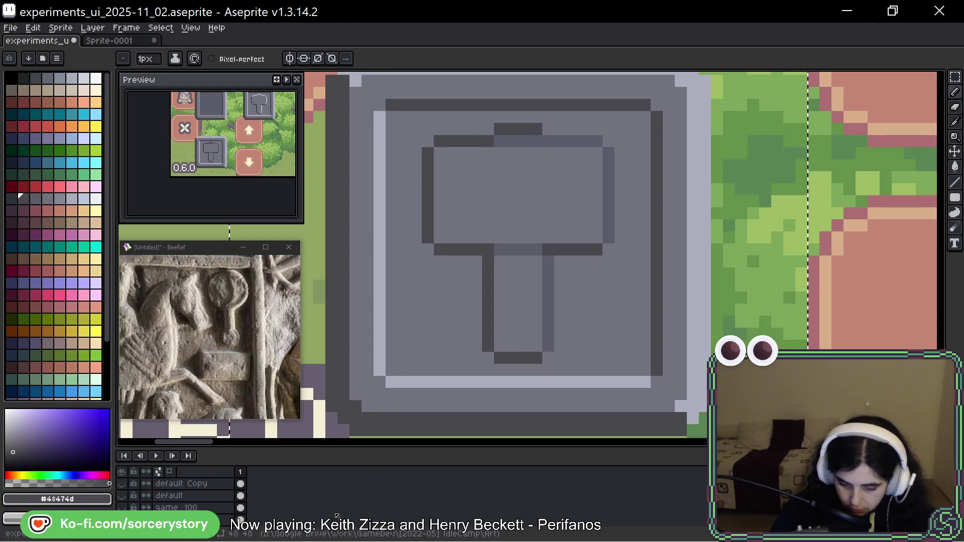
left_click(548, 141)
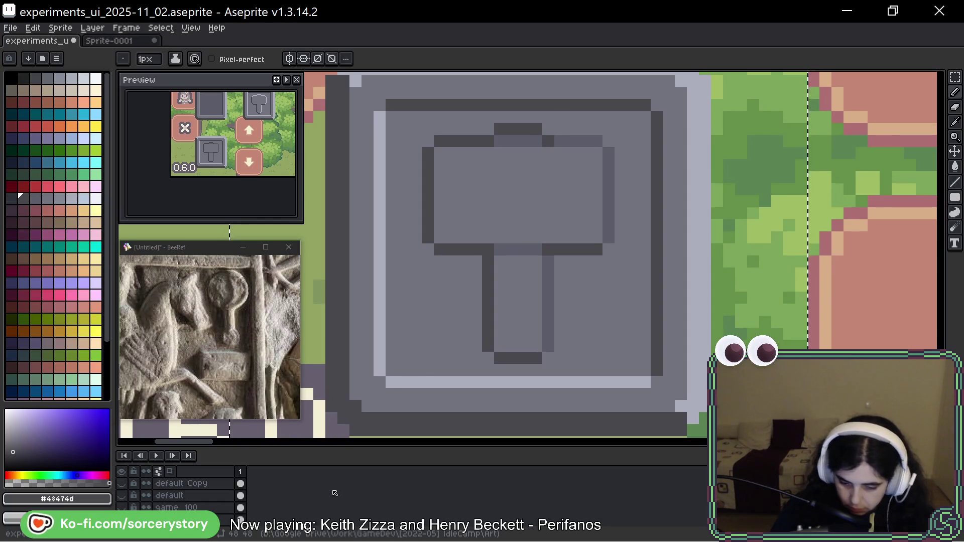
key("ctrl+z")
key("ctrl+z")
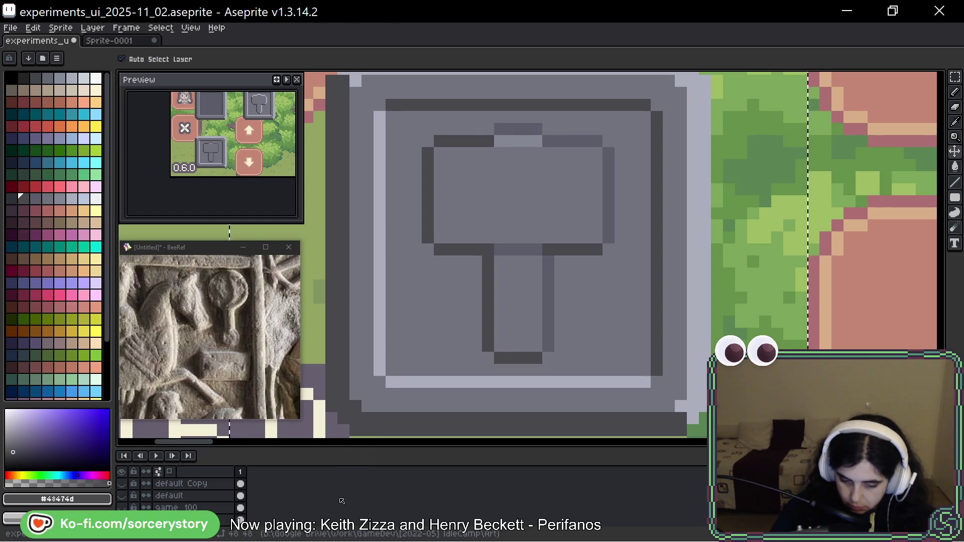
Darken the light patch on the head and the stray light pixels at the bottom highlight's left end
left_click(525, 185, "alt")
left_click(518, 141)
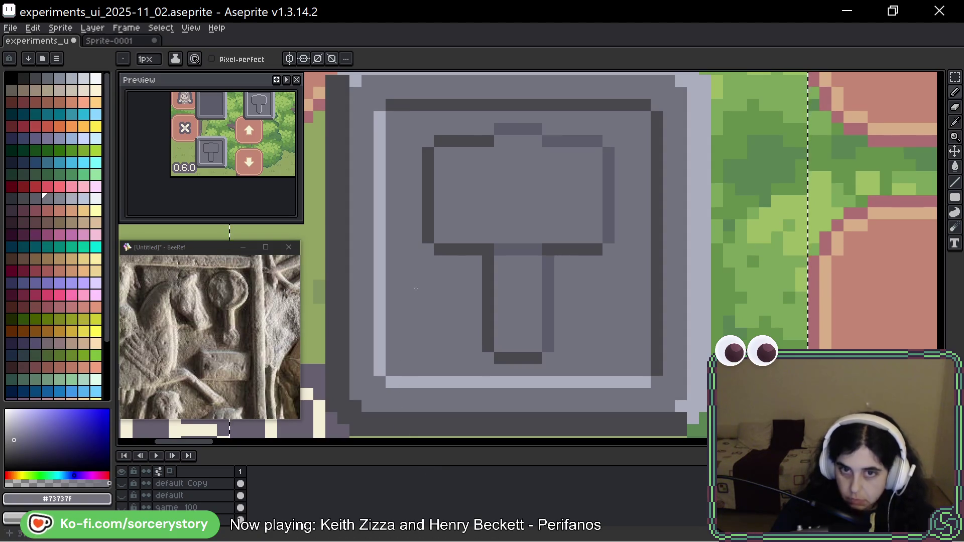
left_click(387, 381)
left_click(382, 422)
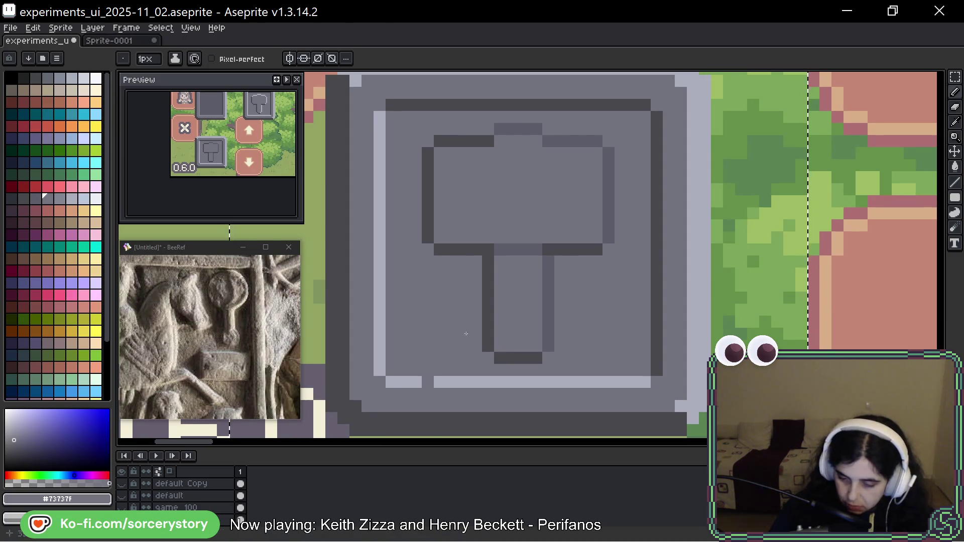
Marquee-select the hammer head, raise it one pixel and drop it in place
key("m")
left_click_drag(426, 139, 613, 253)
left_click_drag(607, 220, 608, 207)
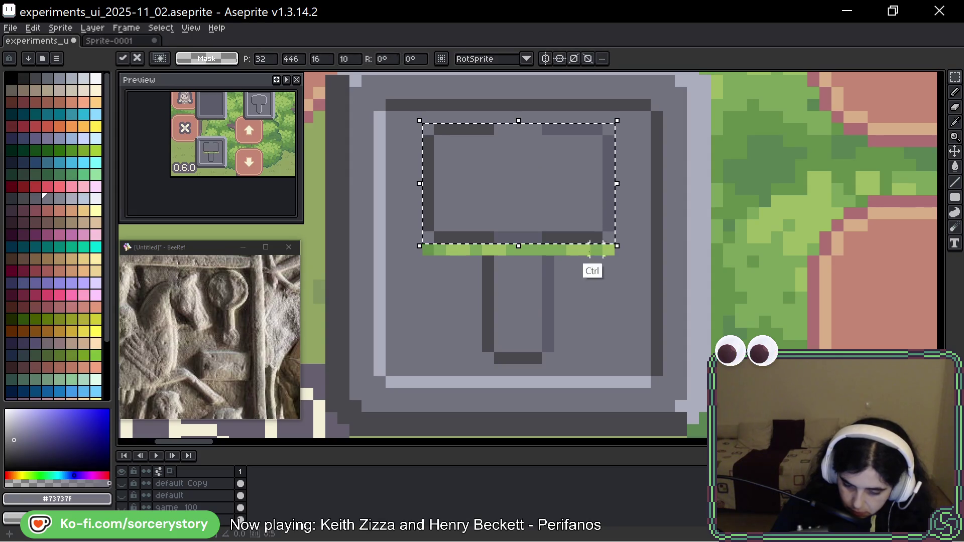
left_click(499, 321)
Make the head's top bar evenly dark and extend both handle outlines up to the head
left_click(564, 127, "alt")
left_click_drag(539, 130, 437, 130)
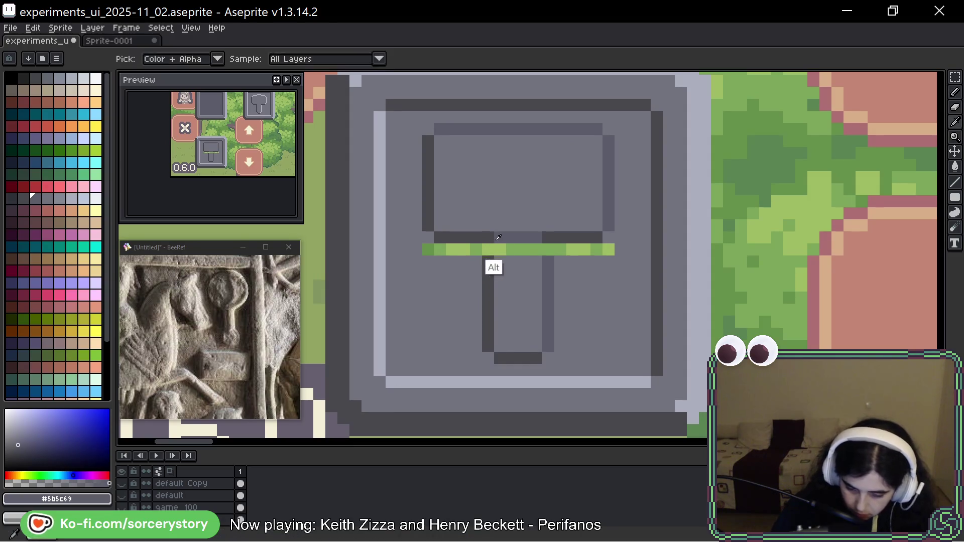
left_click(488, 266, "alt")
left_click(488, 250)
left_click(548, 249)
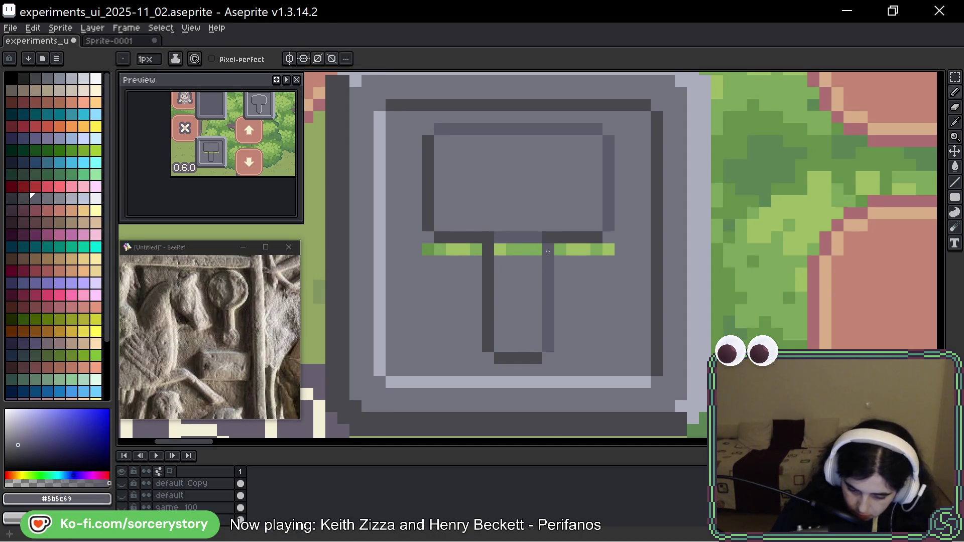
Fill the green gap pixels beside the handle with mid grey
left_click(527, 271, "alt")
left_click_drag(536, 249, 427, 250)
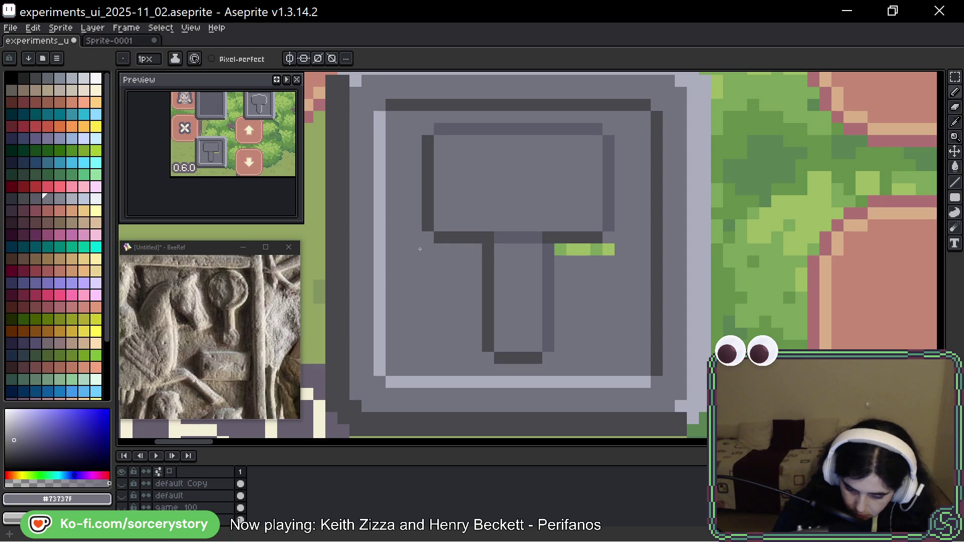
left_click_drag(558, 250, 598, 250)
left_click(609, 250)
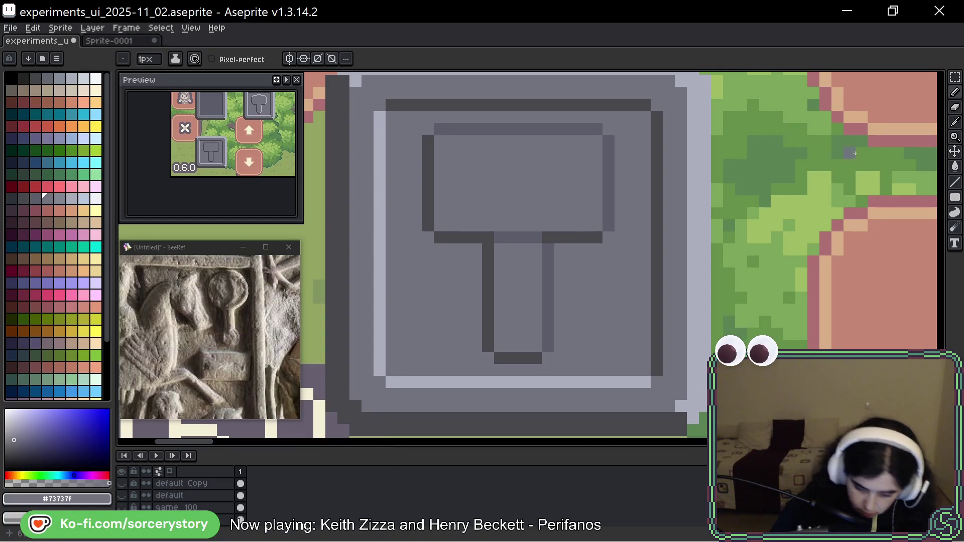
left_click_drag(623, 286, 611, 303)
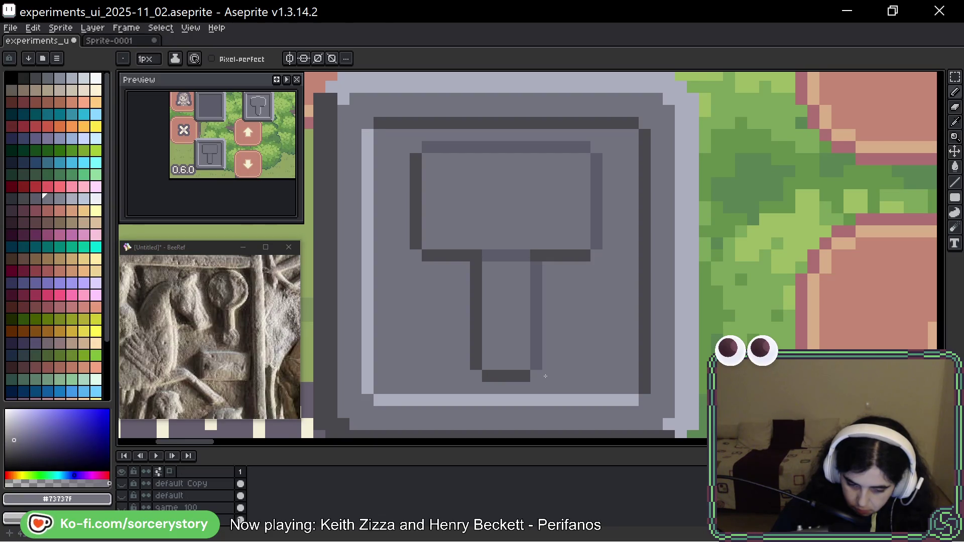
Shade the handle's left side darker and highlight the inner right edges of handle and head
left_click(504, 275, "alt")
left_click_drag(488, 266, 488, 369)
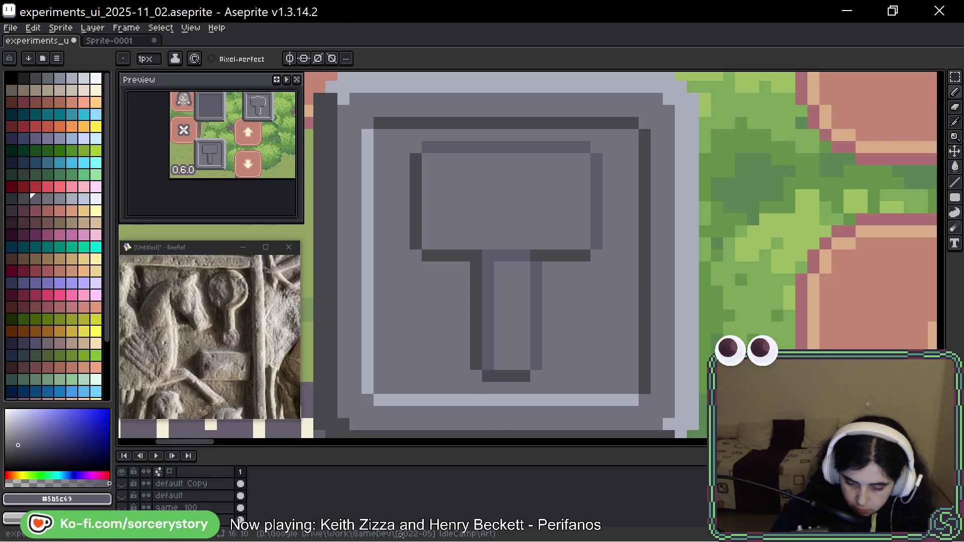
left_click(60, 198)
left_click(525, 257)
key("ctrl+z")
left_click_drag(524, 266, 525, 369)
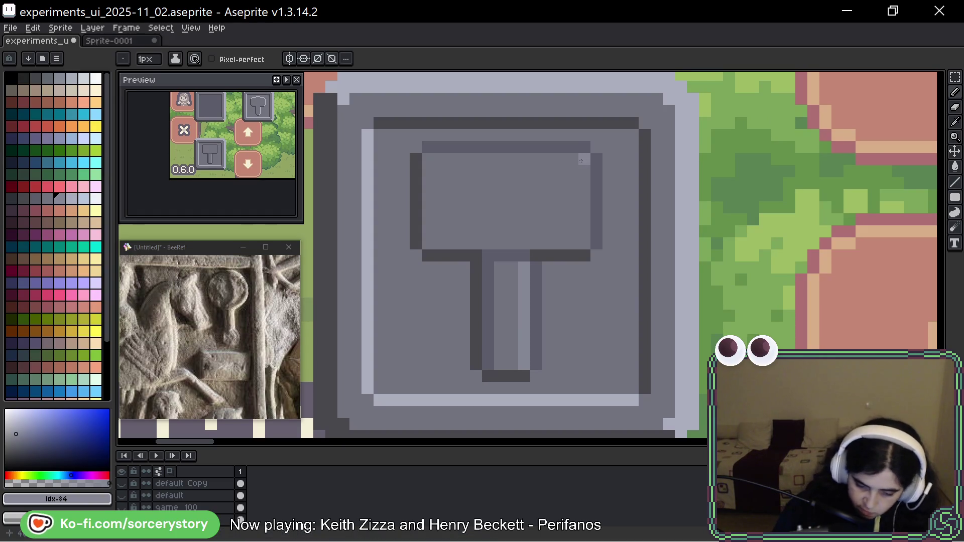
left_click_drag(582, 159, 584, 245)
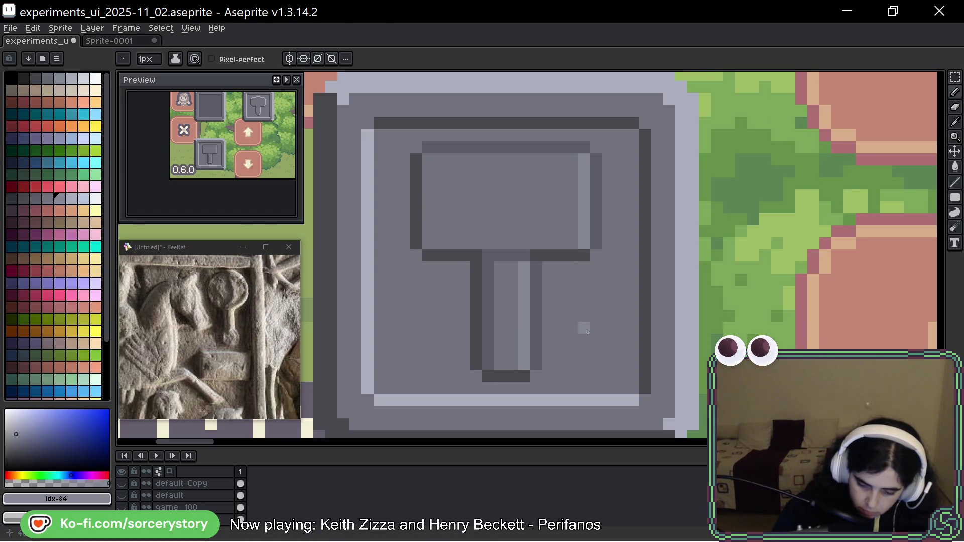
Shade the head's left and bottom inner edges, highlight its top, and draw a dark line across the handle top
left_click(549, 180, "alt")
mouse_move(428, 173)
left_mouse_down()
mouse_move(428, 156)
mouse_move(428, 249)
left_mouse_up()
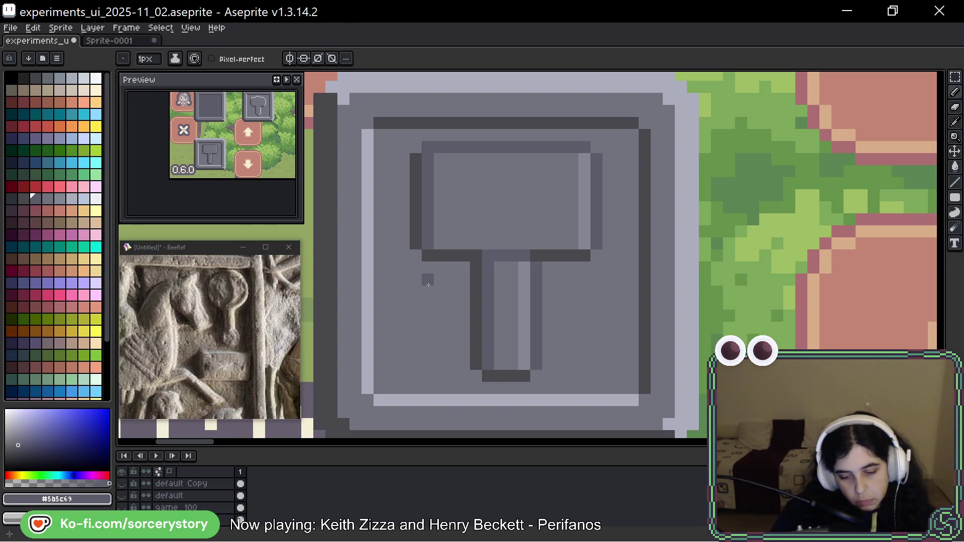
left_click(584, 195, "alt")
left_click_drag(439, 159, 578, 159)
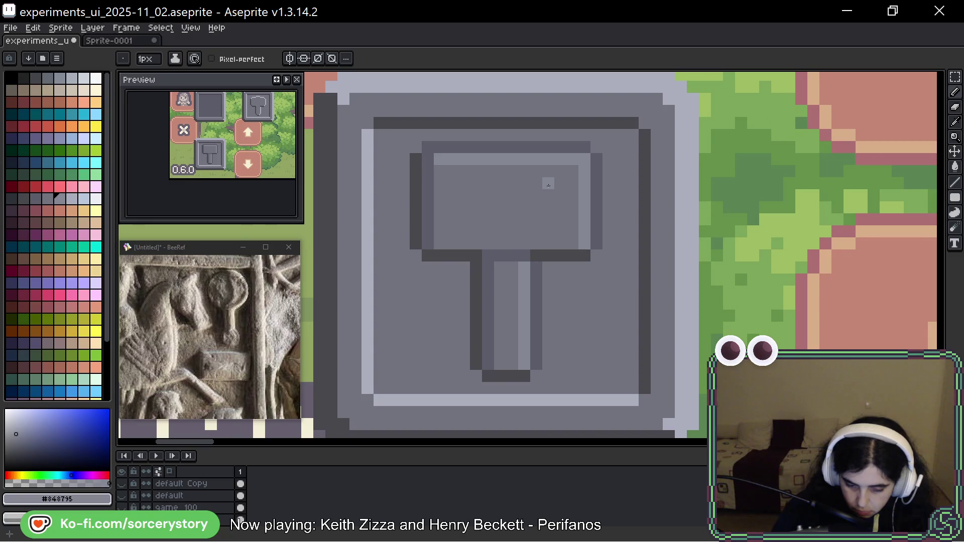
left_click(424, 276, "alt")
left_click_drag(440, 244, 557, 244)
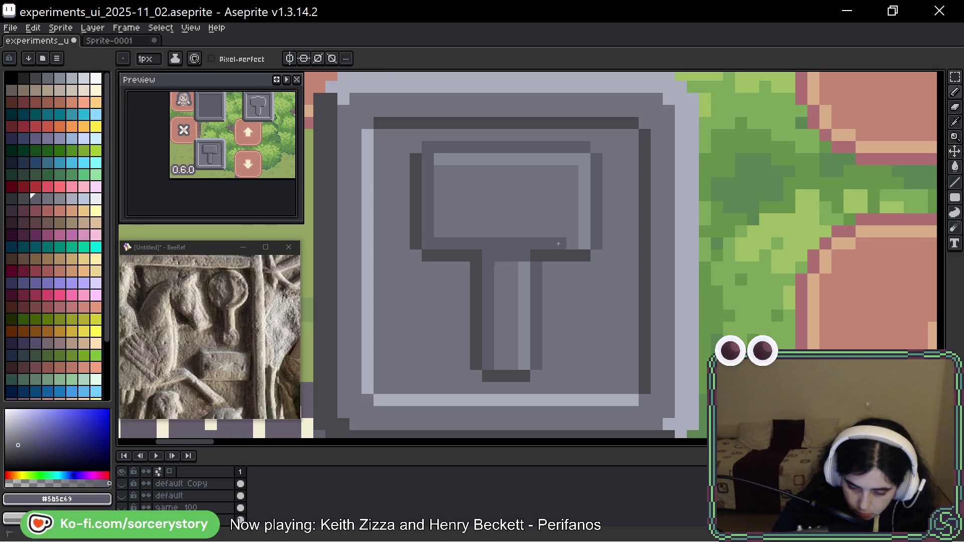
left_click(572, 244)
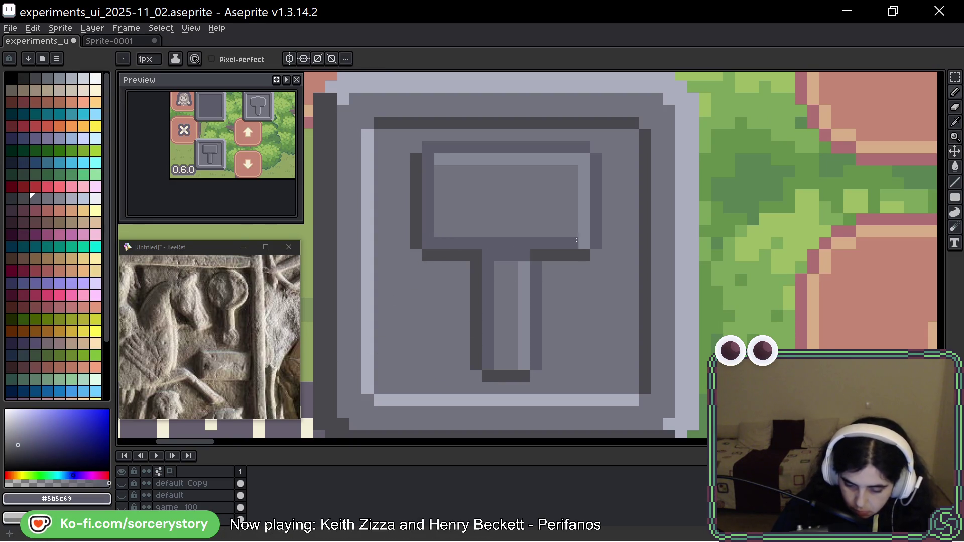
left_click(474, 291, "alt")
left_click_drag(486, 256, 526, 256)
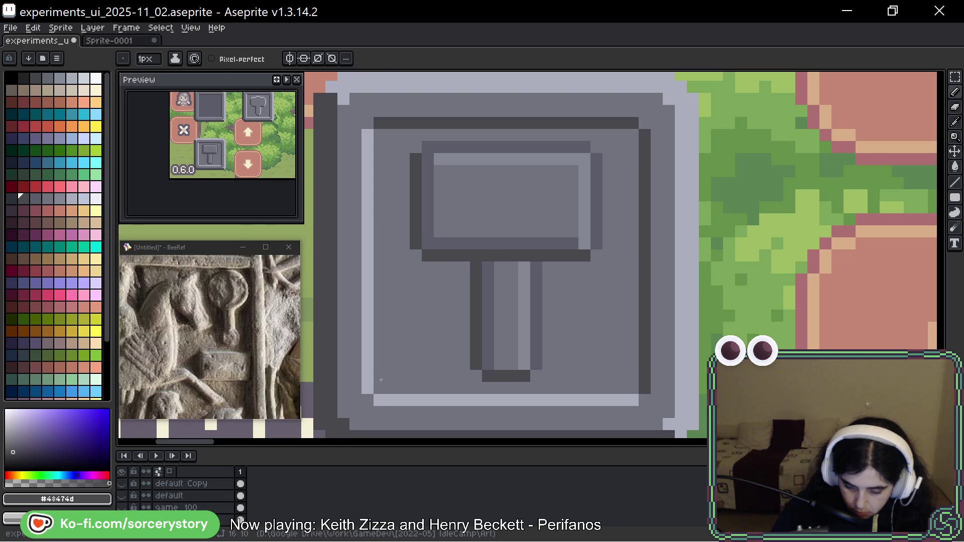
Add a dark pixel at the handle top, undo a trial step inside the handle, and resample the greys
left_click(489, 286, "alt")
left_click(500, 268)
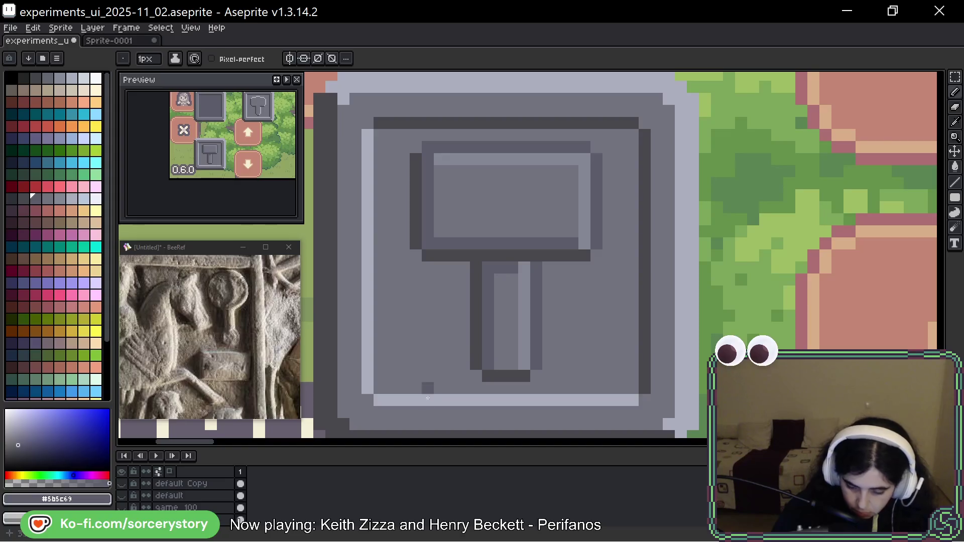
left_click(500, 279)
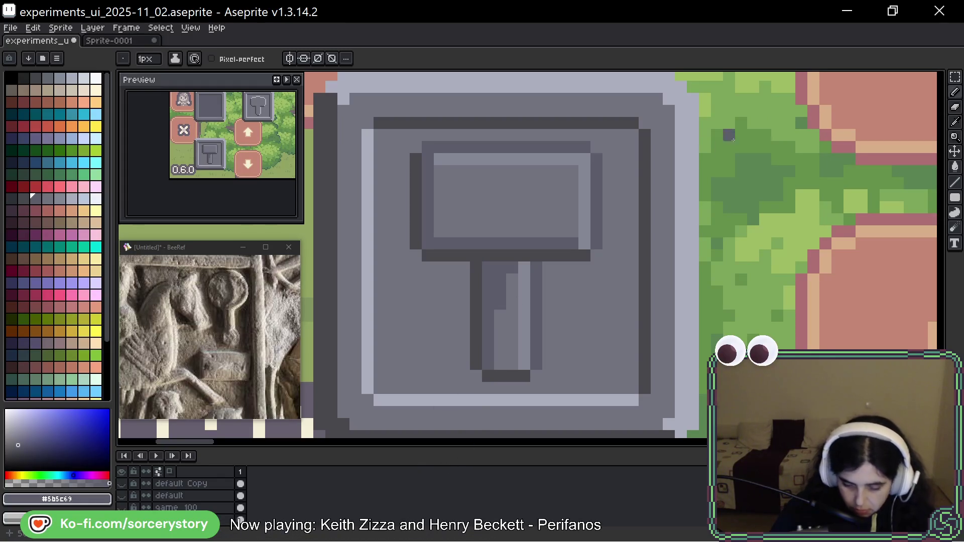
key("ctrl+z")
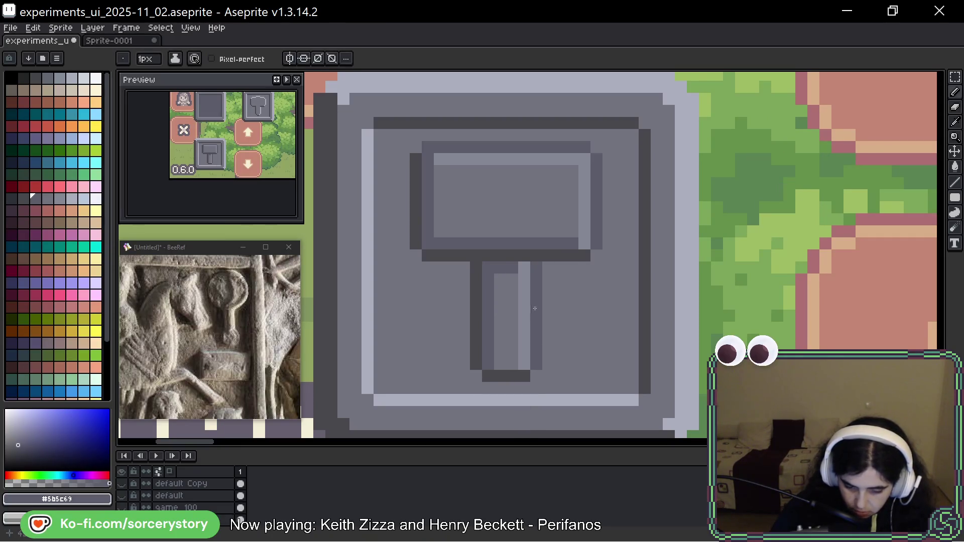
left_click(525, 265, "alt")
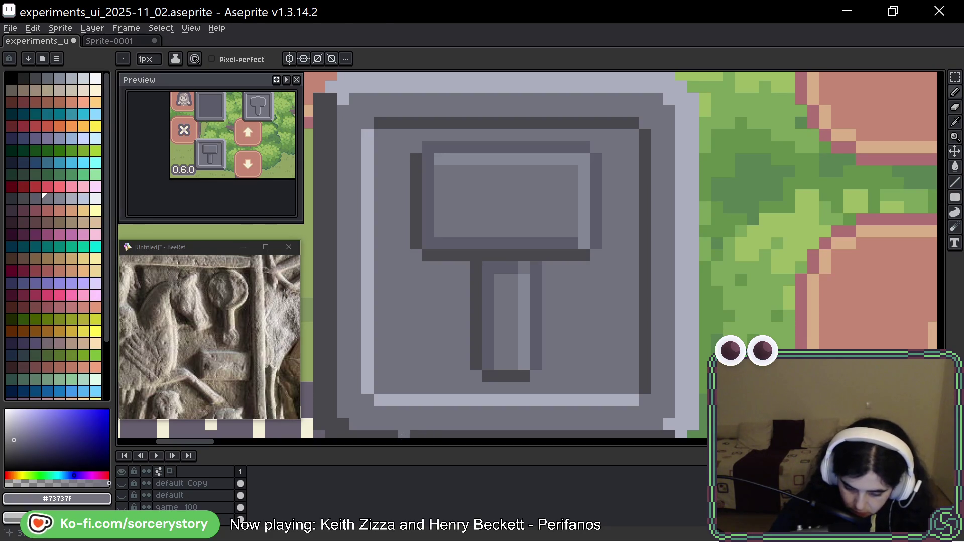
left_click(463, 183, "alt")
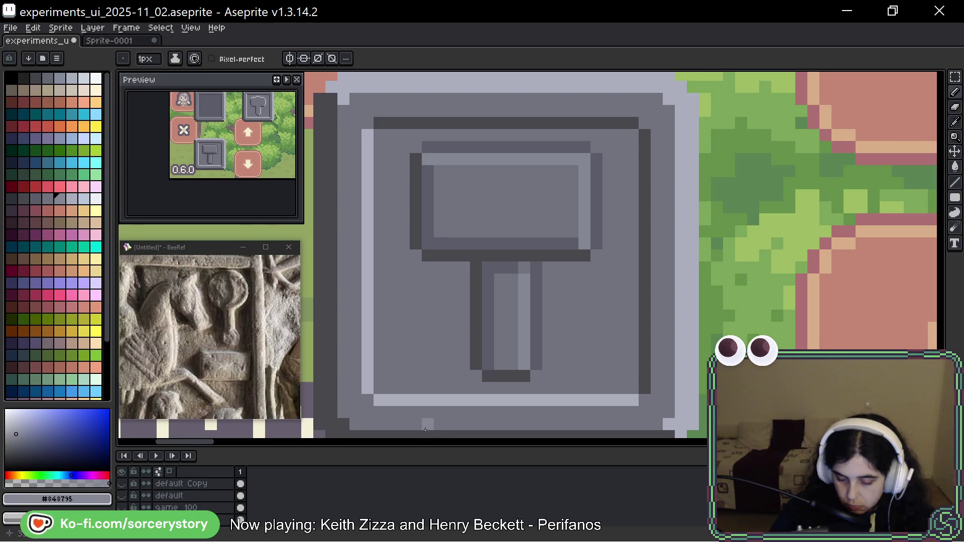
left_click_drag(439, 266, 398, 347)
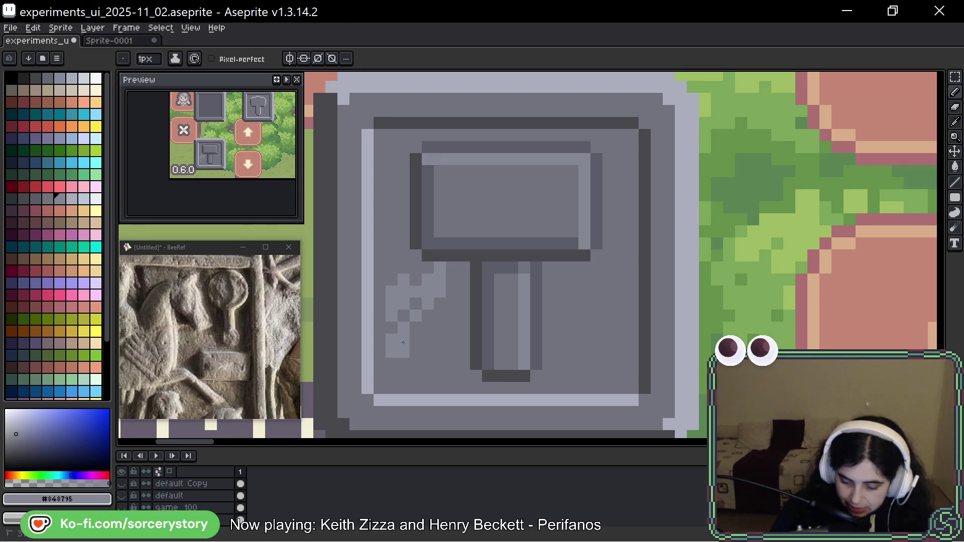
key("ctrl+z")
mouse_move(608, 266)
left_mouse_down()
mouse_move(563, 296)
mouse_move(617, 364)
left_mouse_up()
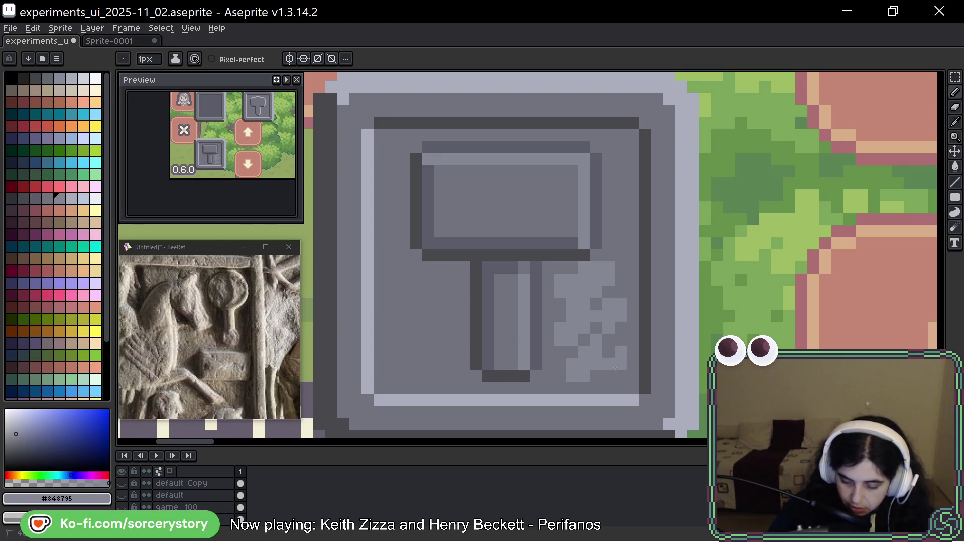
key("ctrl+z")
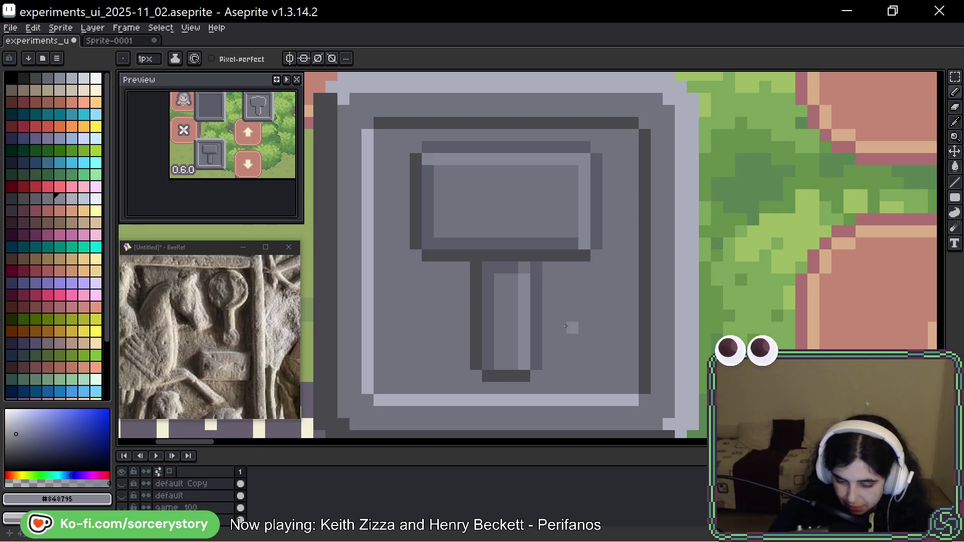
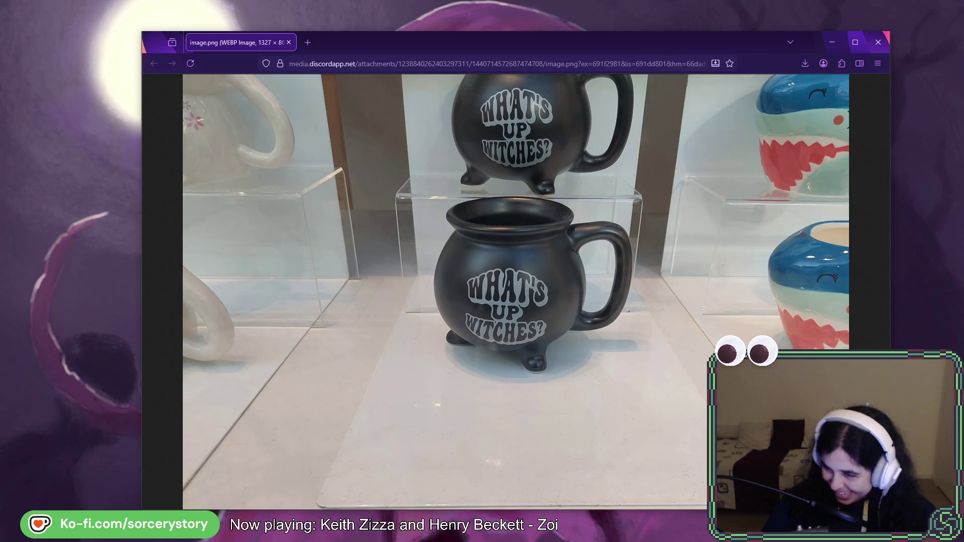
Switch between the Firefox mug photo and Aseprite, ending on the hammer button canvas
key("ctrl+w")
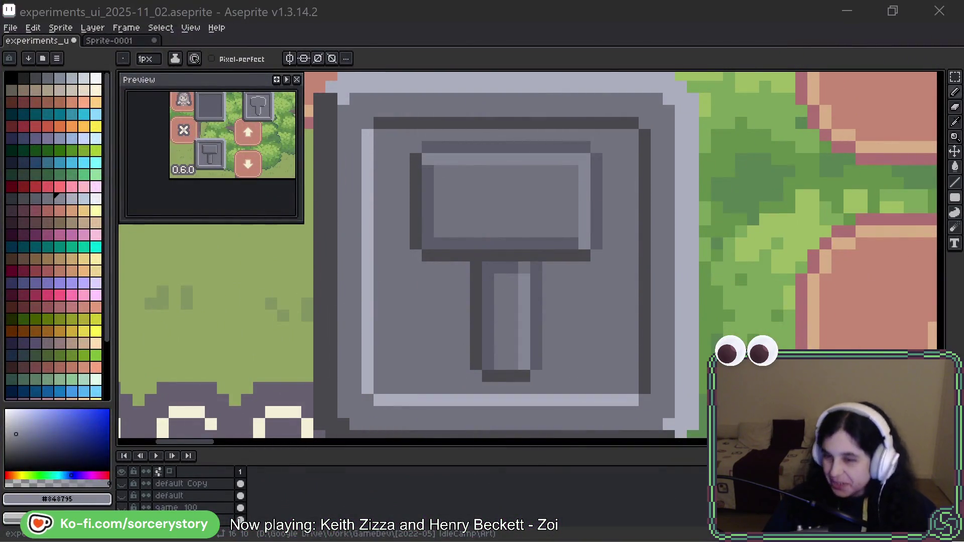
key("alt+Tab")
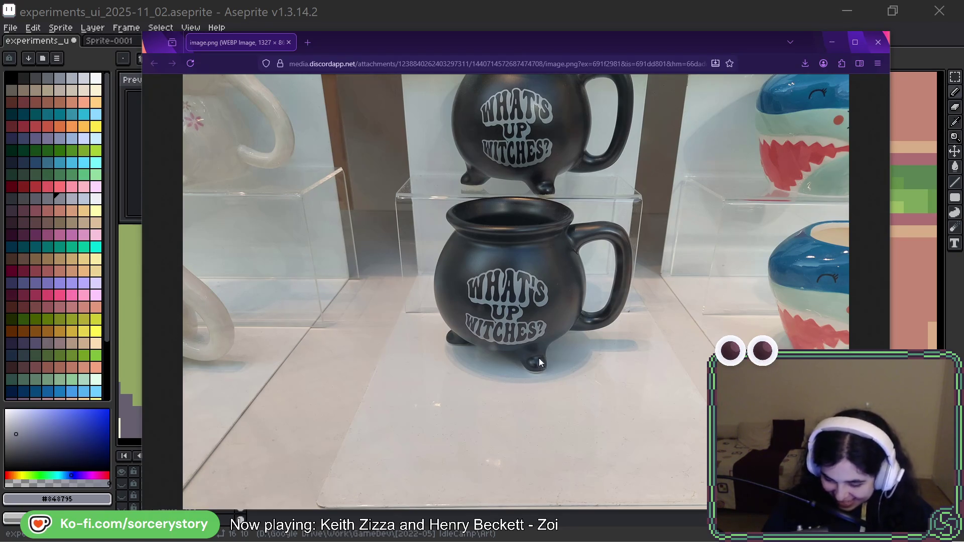
key("alt+Tab")
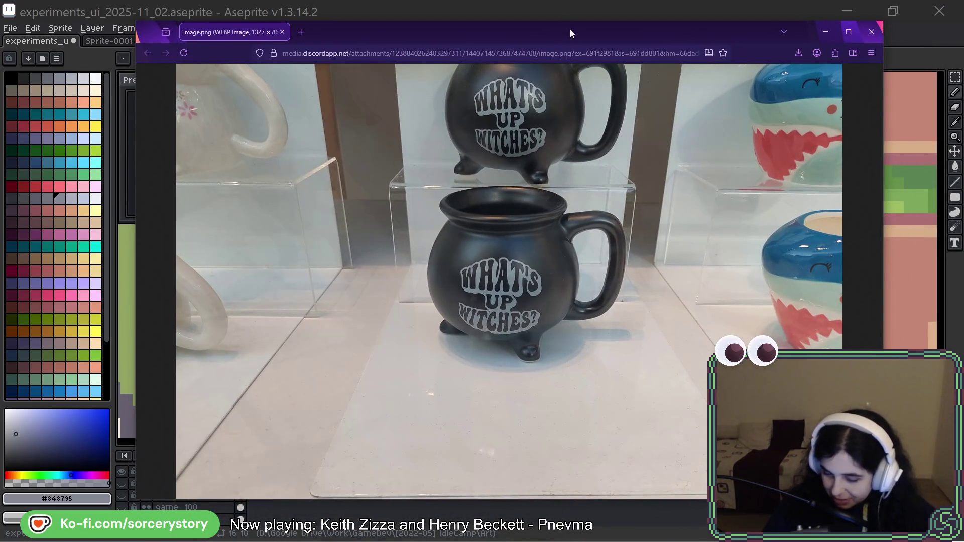
key("alt+Tab")
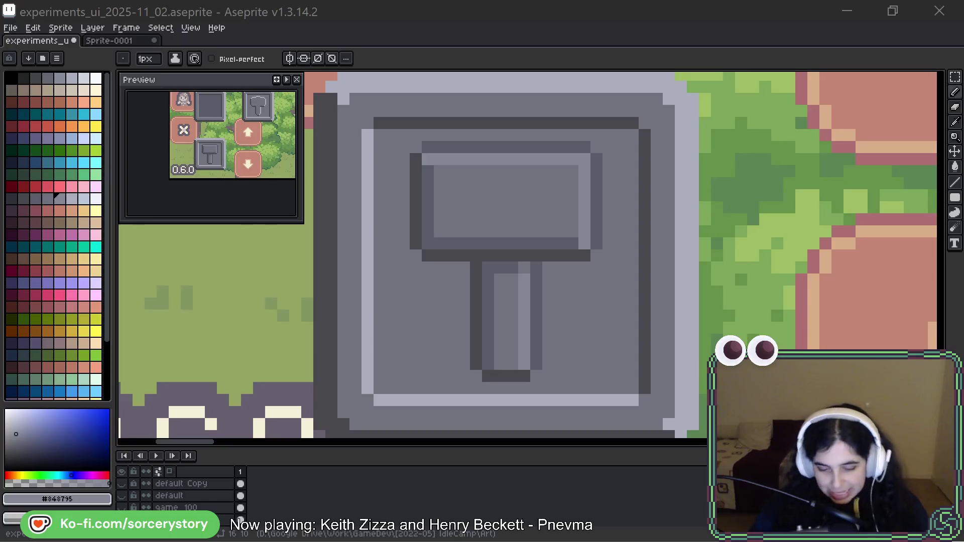
left_click(604, 25)
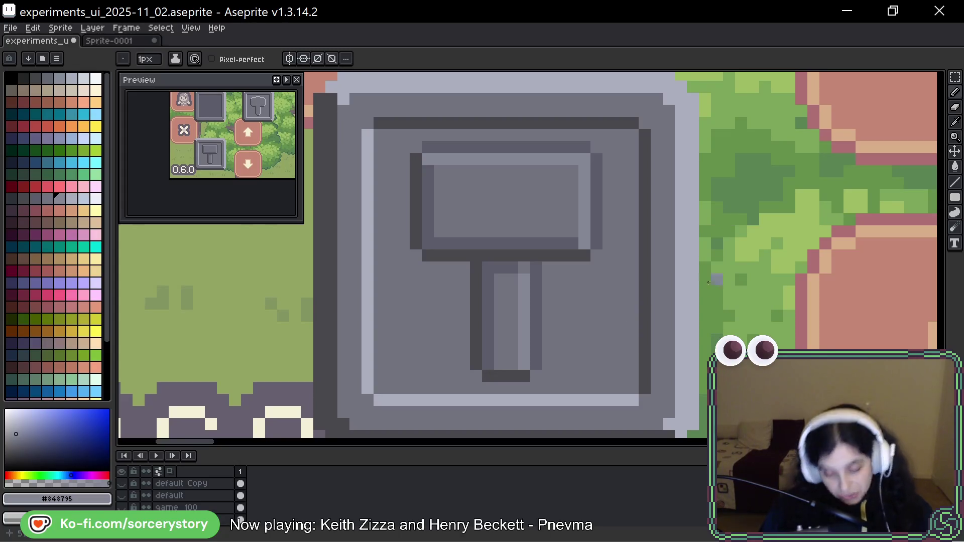
Pan the hammer canvas, switch to the eyedropper, and bring up the BeeRef stone-relief reference
left_click_drag(735, 317, 714, 306)
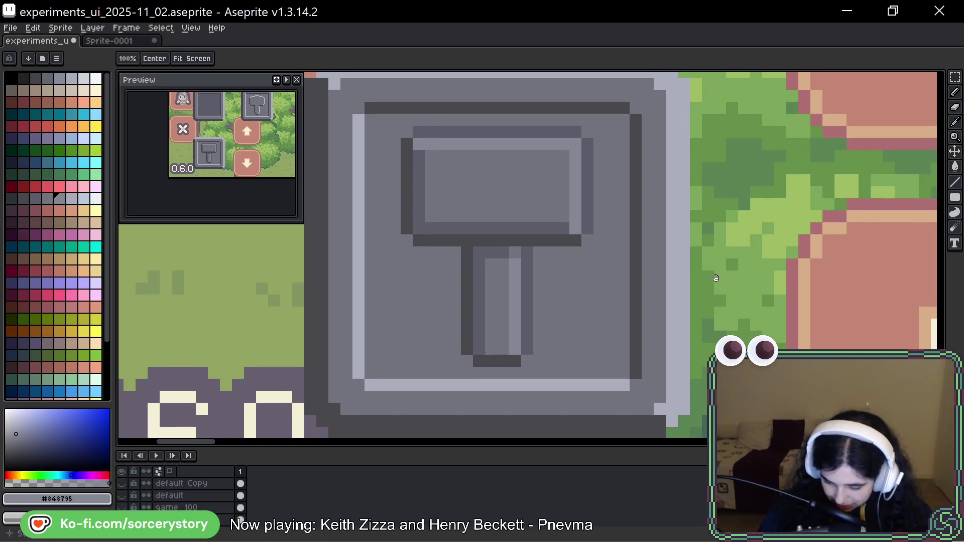
left_click_drag(719, 278, 720, 286)
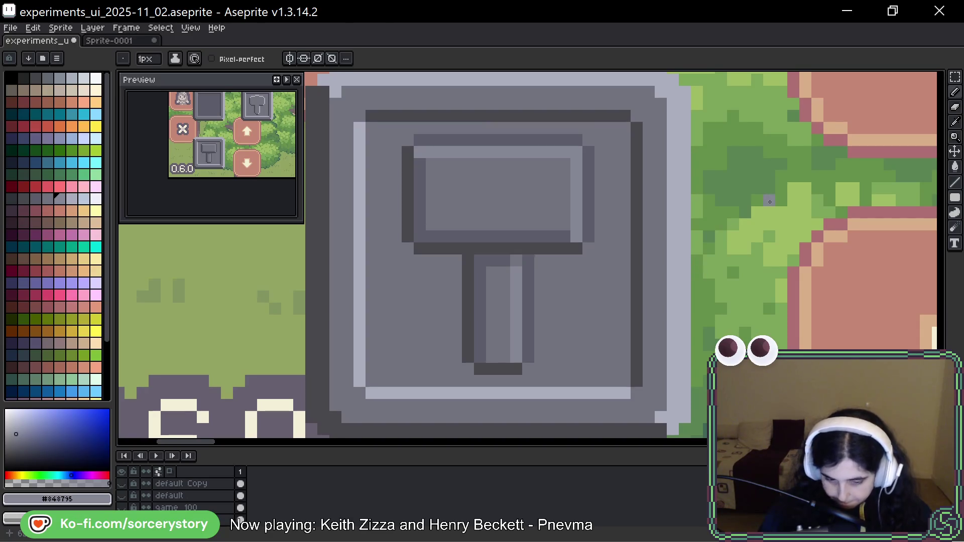
key("alt")
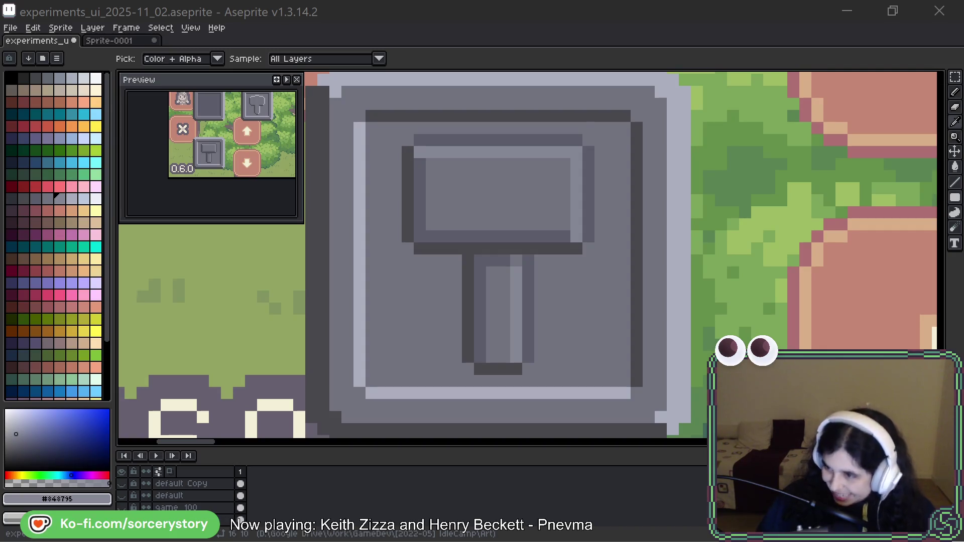
key("alt+Tab")
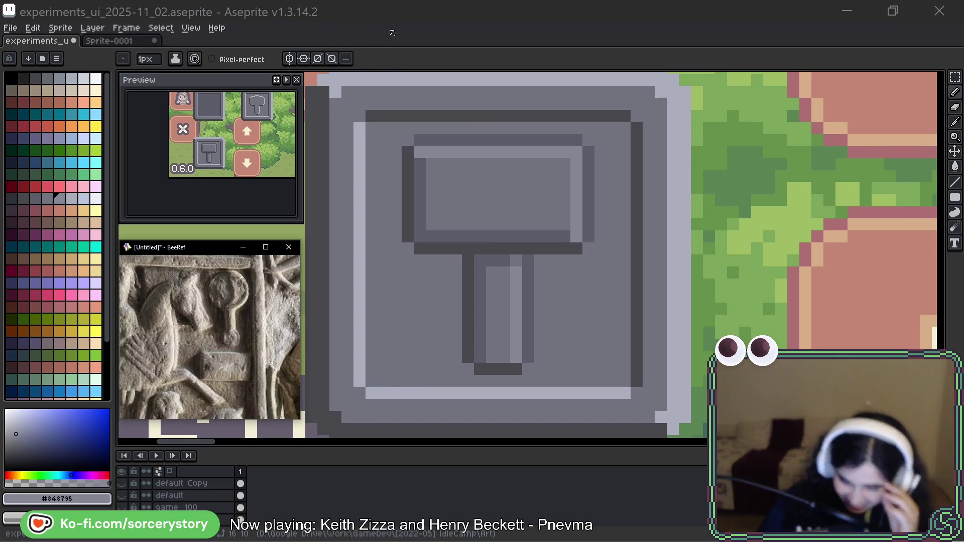
Pan the BeeRef stone carving to show the horse and rider
left_click(402, 17)
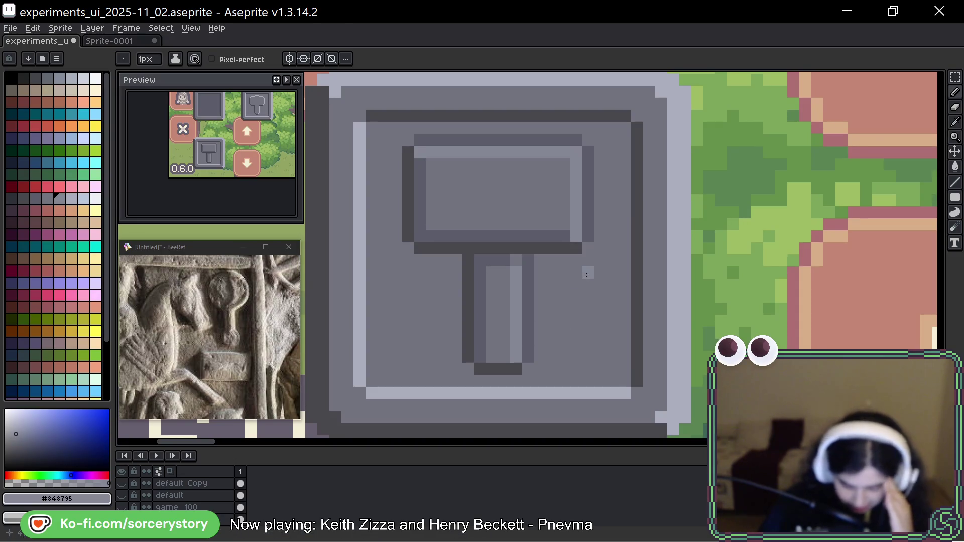
mouse_move(136, 360)
left_mouse_down()
mouse_move(215, 349)
mouse_move(198, 365)
mouse_move(208, 342)
left_mouse_up()
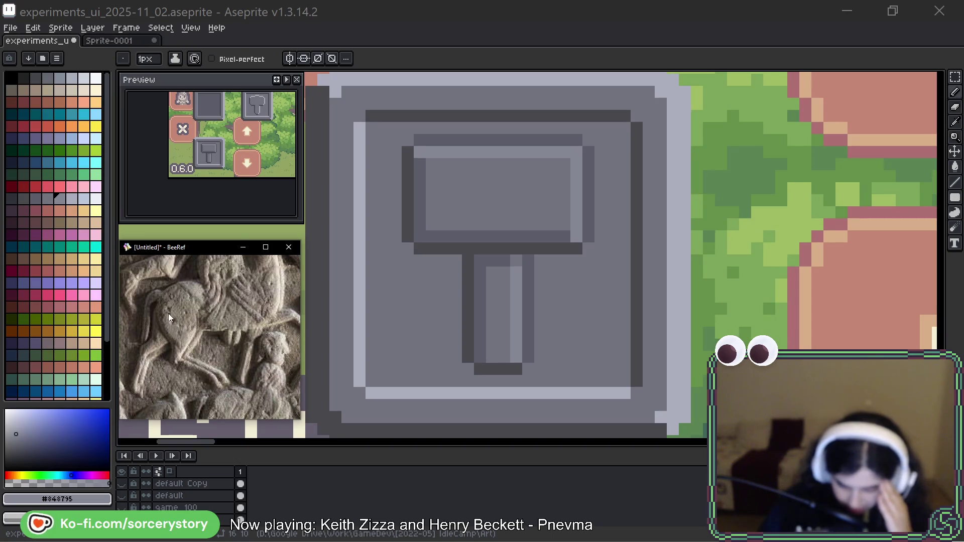
scroll(703, 224, "down", 2)
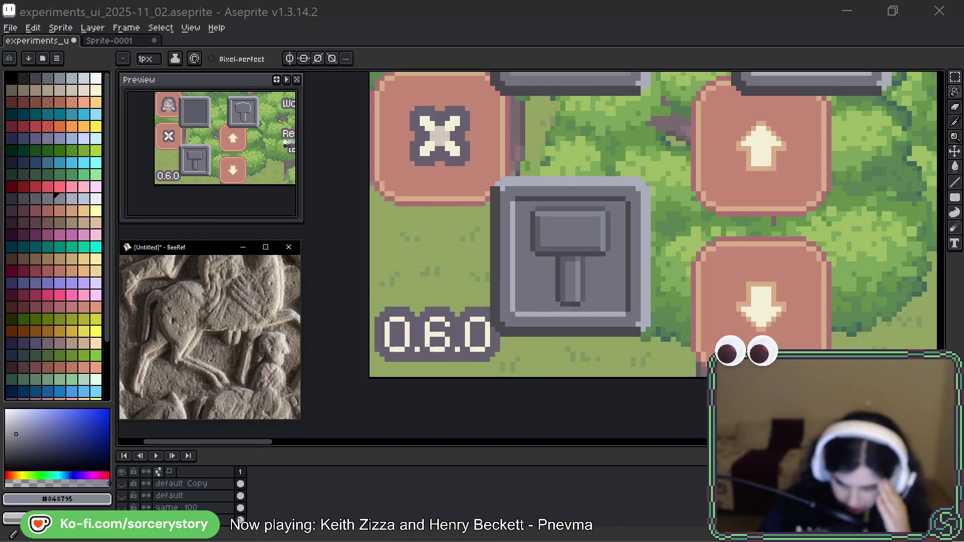
Duplicate the hammer button one cell right, over the orange up/down arrow buttons
left_click(955, 77)
left_click_drag(452, 138, 527, 295)
left_click_drag(527, 233, 617, 314)
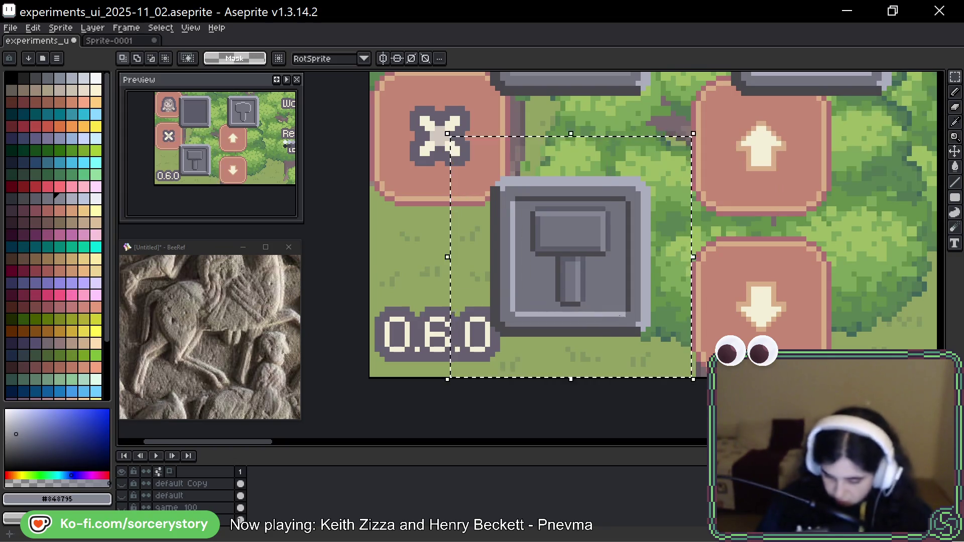
left_click_drag(588, 260, 828, 260)
scroll(829, 260, "down", 1)
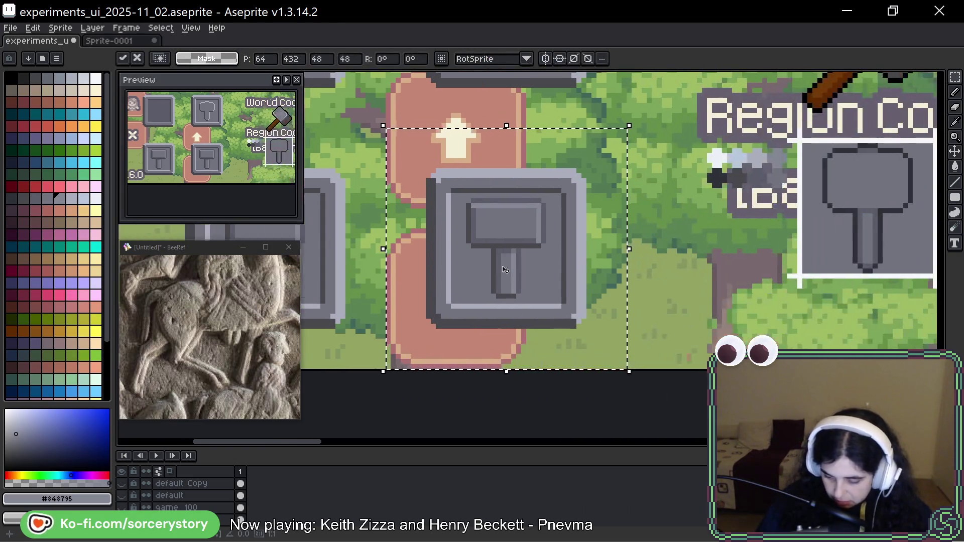
key("ctrl+d")
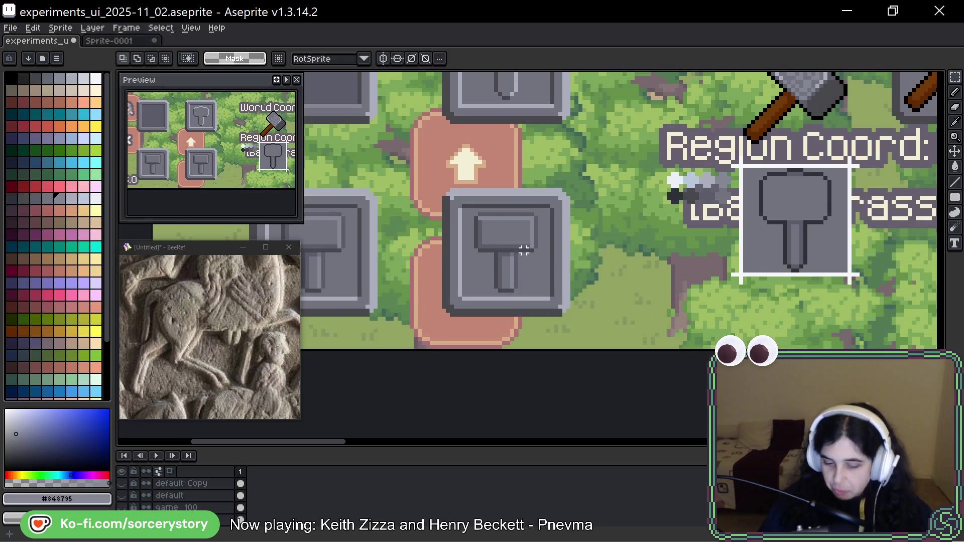
Switch to the Pencil and sample the dark grey of the hammer handle edge
scroll(527, 250, "up", 4)
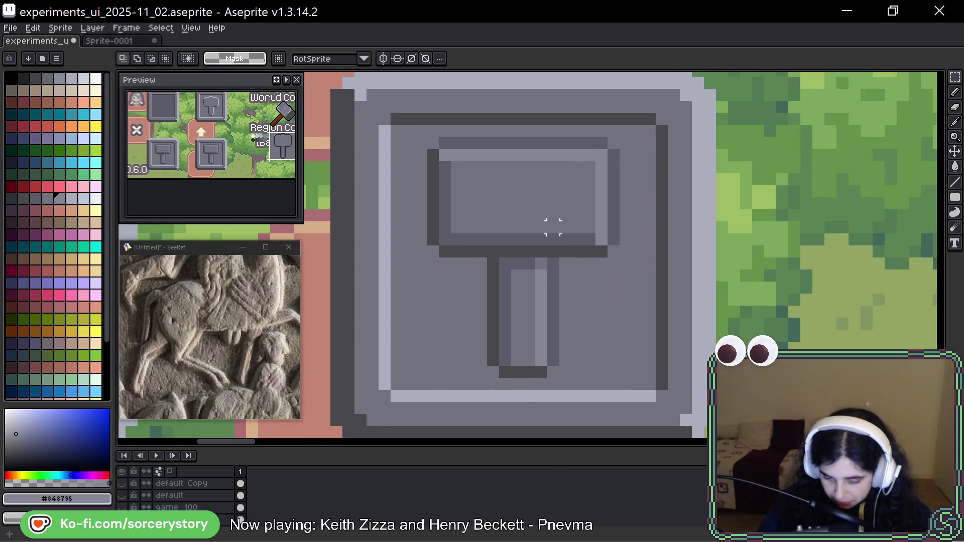
scroll(552, 226, "down", 1)
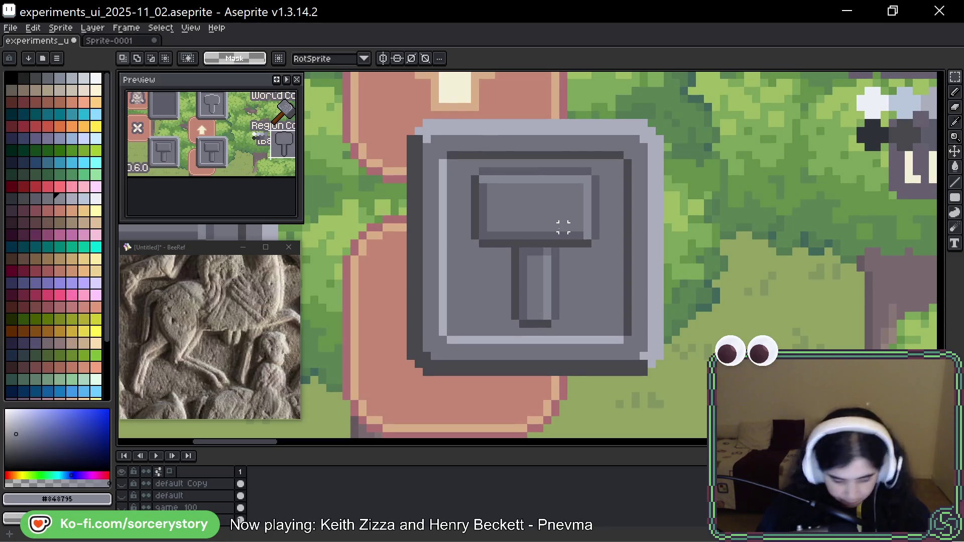
key("b")
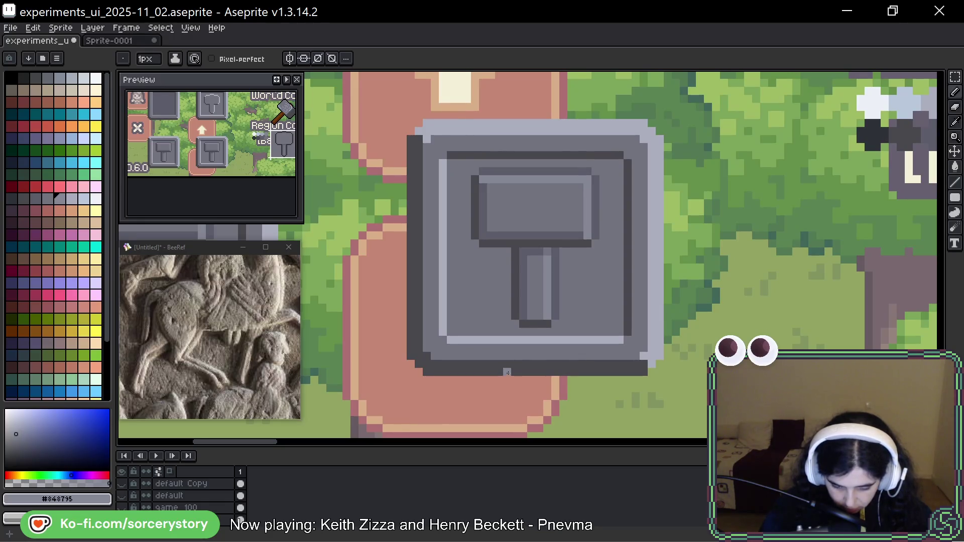
left_click(515, 290, "alt")
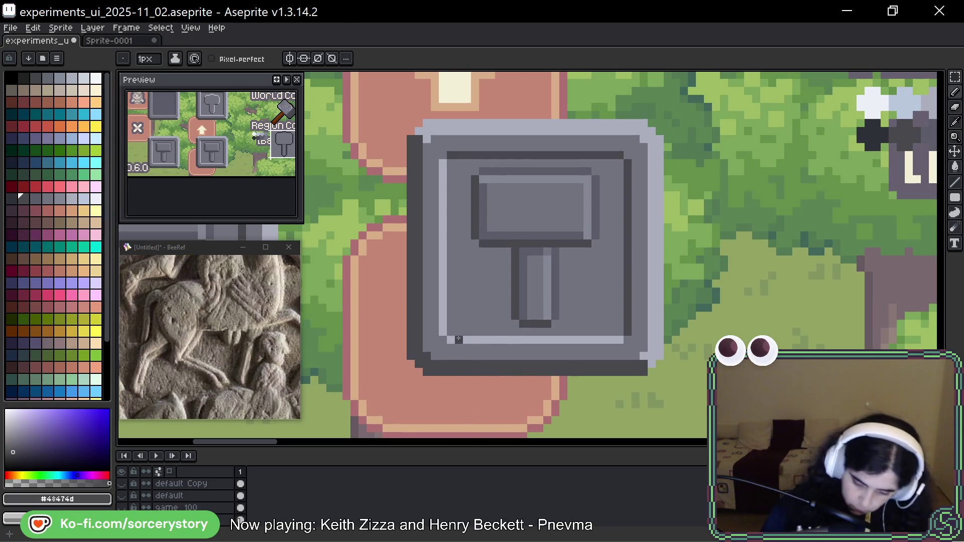
Paint a dark mark beside the hammer handle, then partly repaint it in the tile's fill grey
left_click_drag(483, 270, 491, 283)
left_click(483, 292)
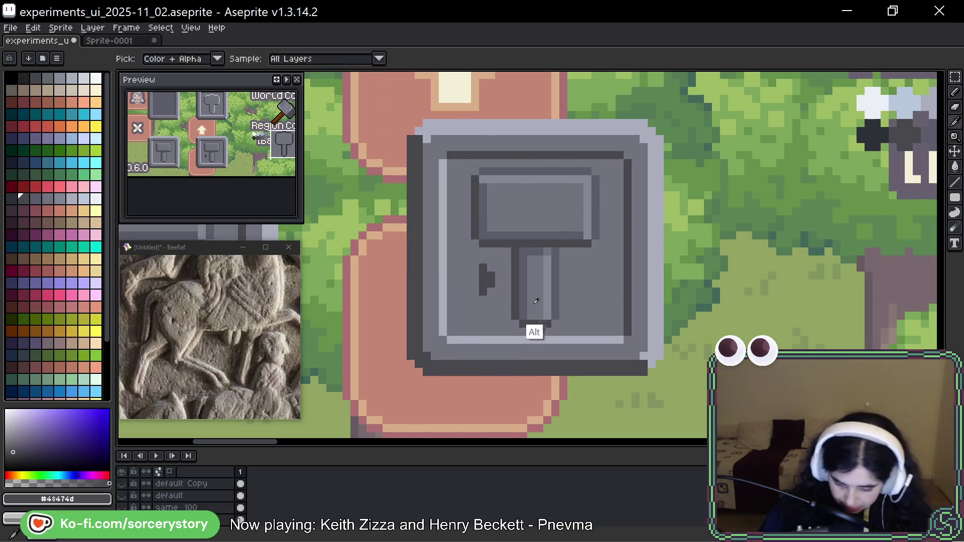
left_click(532, 331, "alt")
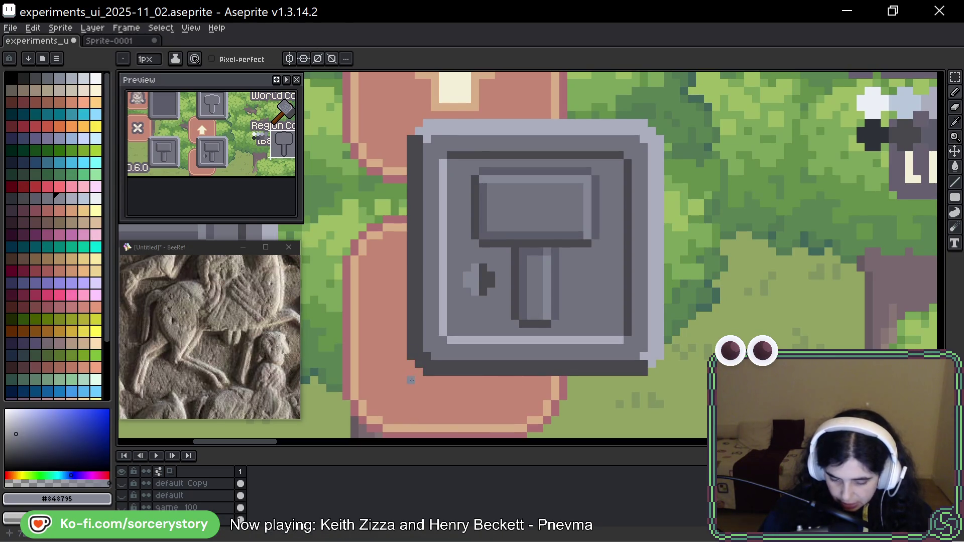
left_click(477, 277, "alt")
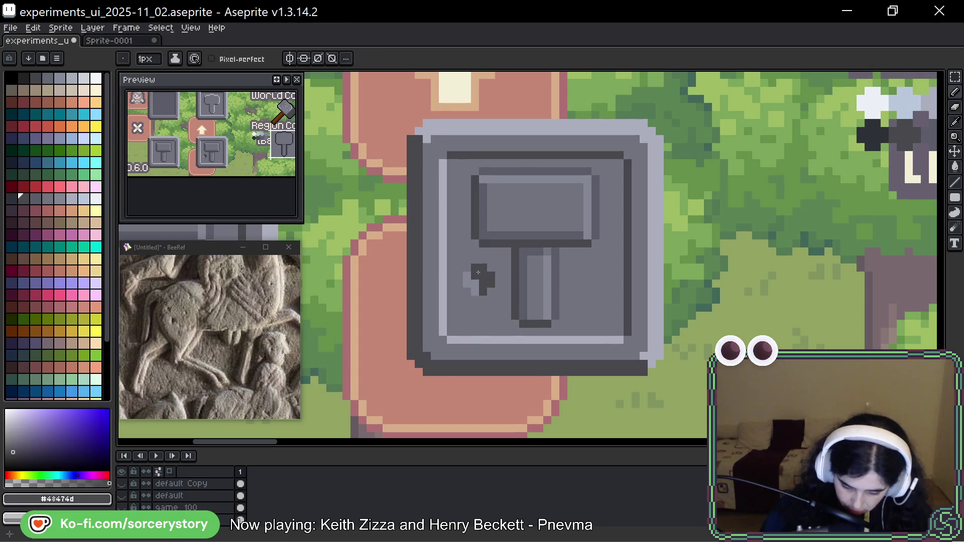
left_click(481, 302, "alt")
left_click(483, 290)
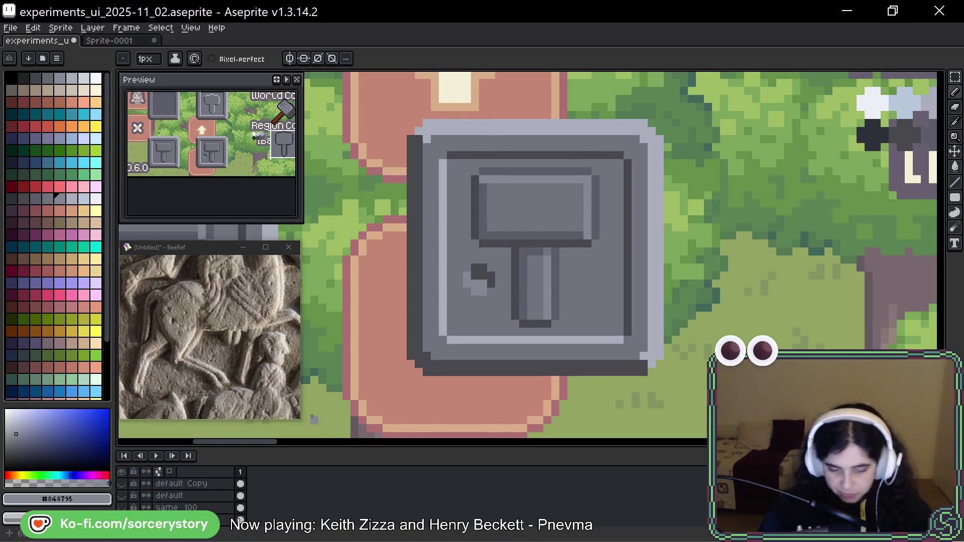
left_click(485, 282, "alt")
mouse_move(479, 267)
left_mouse_down()
mouse_move(491, 281)
mouse_move(483, 291)
left_mouse_up()
left_click(467, 284)
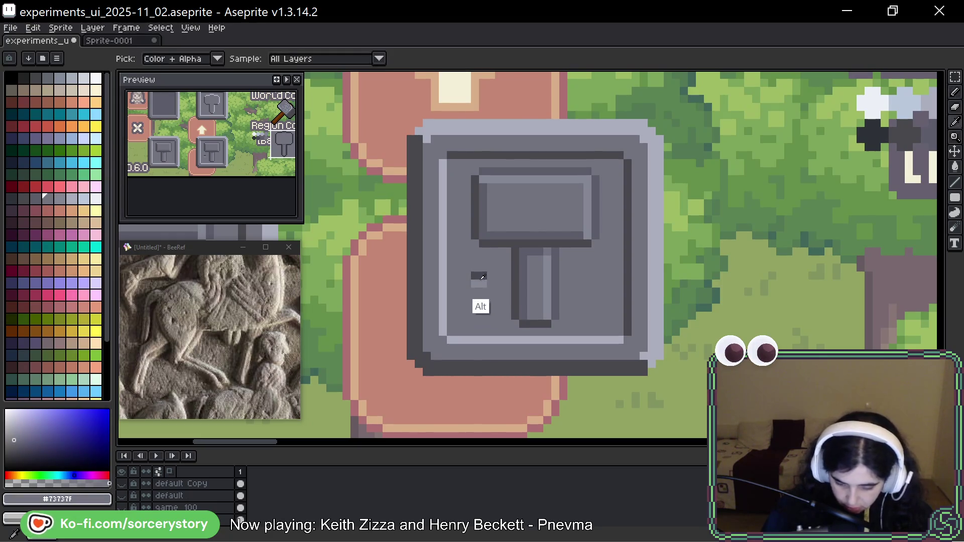
left_click(477, 301, "alt")
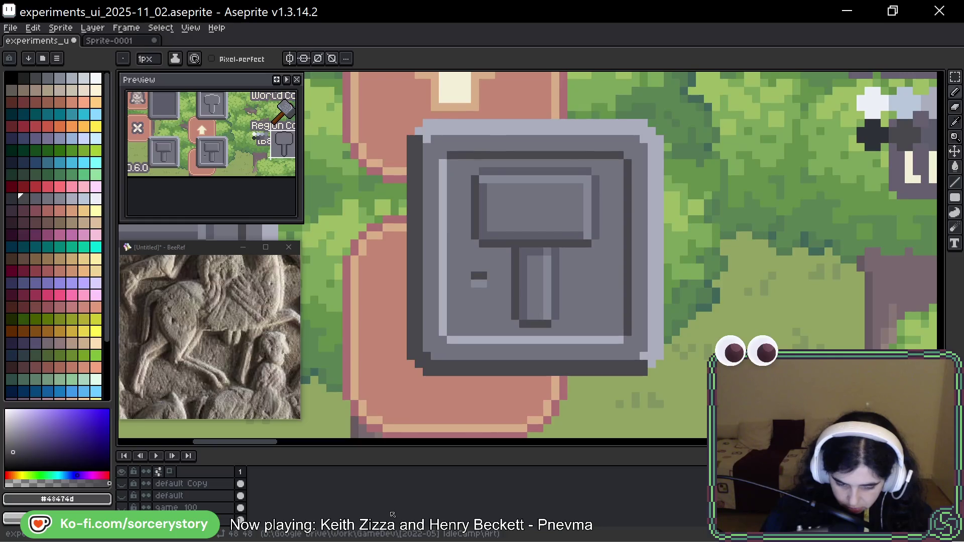
Repaint the mark as a light 2x2 grey block with a dark corner pixel
left_click(475, 283, "alt")
left_click_drag(467, 285, 475, 292)
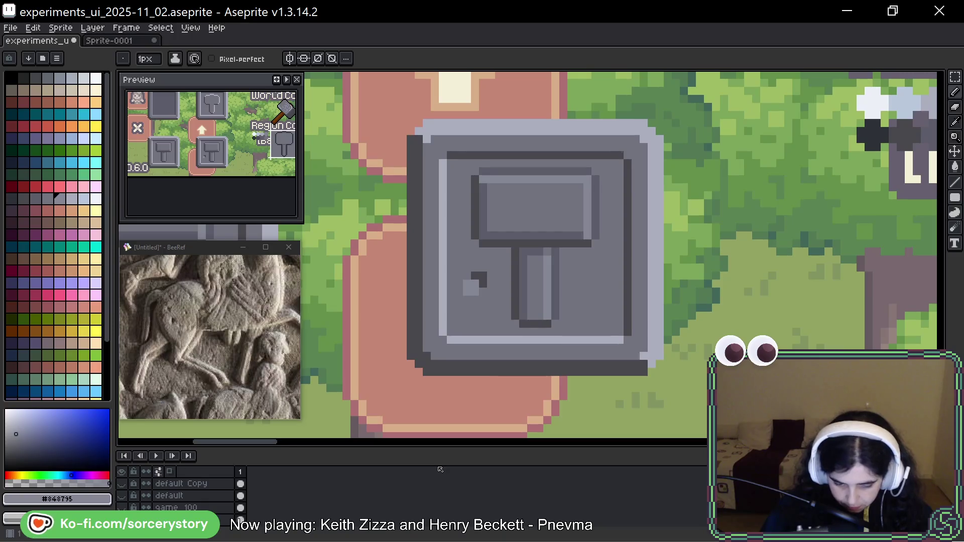
left_click(469, 276, "alt")
left_click(482, 292)
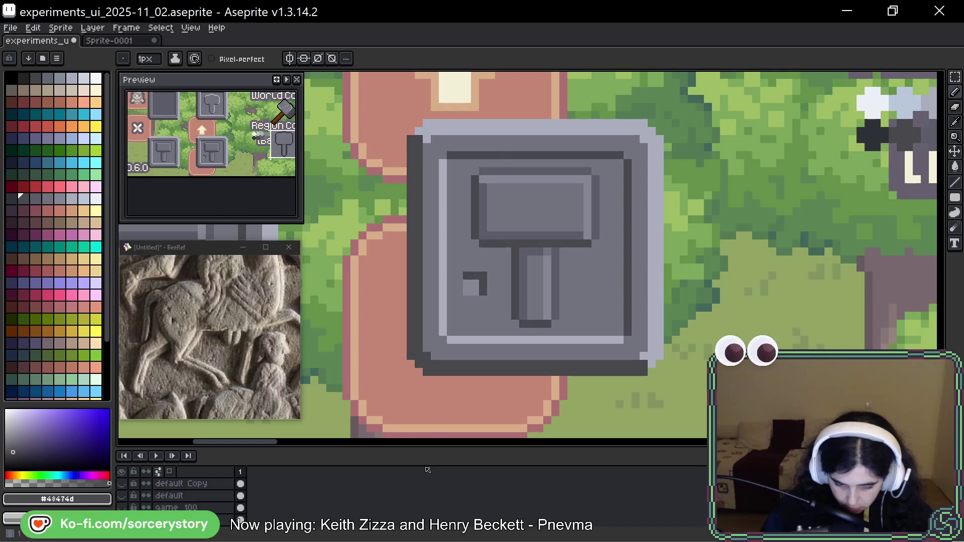
left_click(478, 307, "alt")
left_click_drag(483, 294, 491, 275)
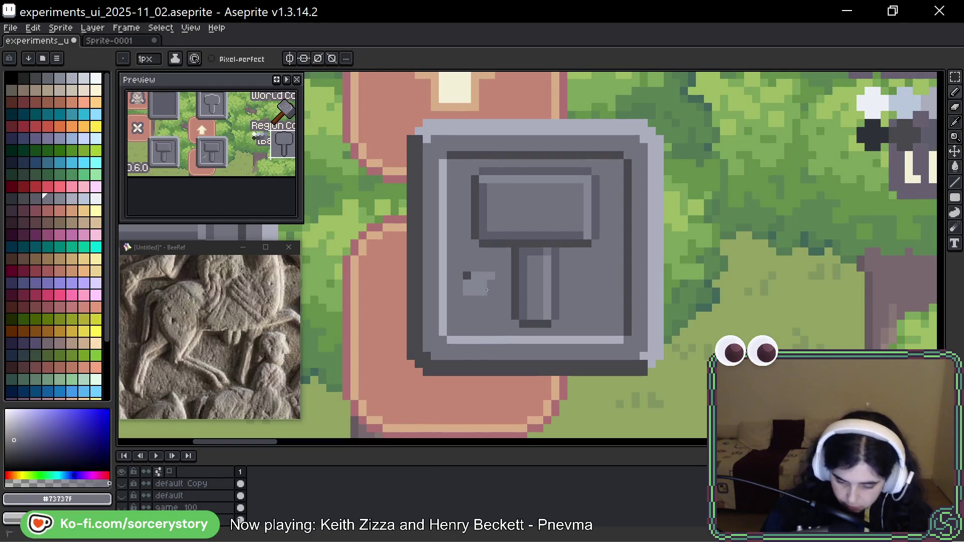
Add a short dark vertical stroke on the right side of the light square mark
key("ctrl+z")
key("ctrl+z")
left_click(510, 293, "alt")
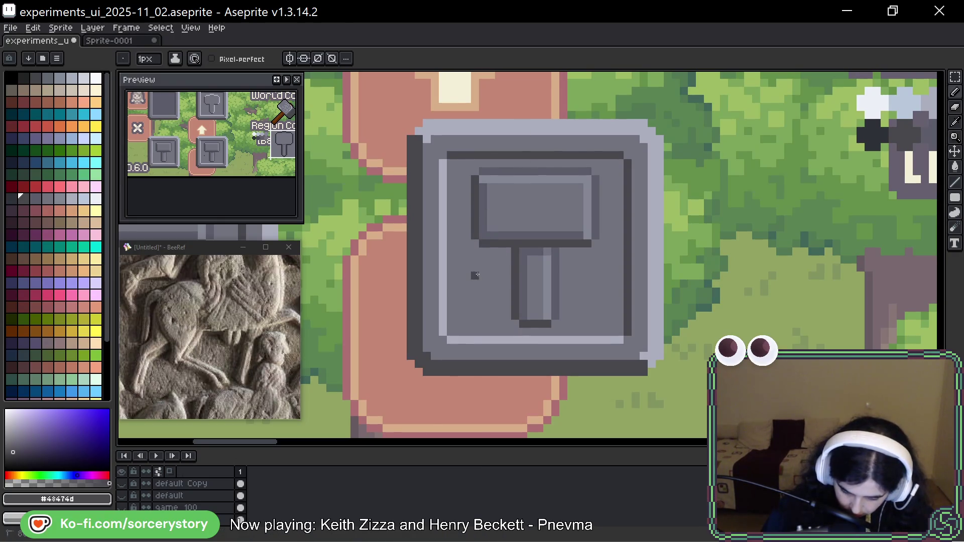
left_click_drag(482, 274, 482, 294)
left_click(506, 189, "alt")
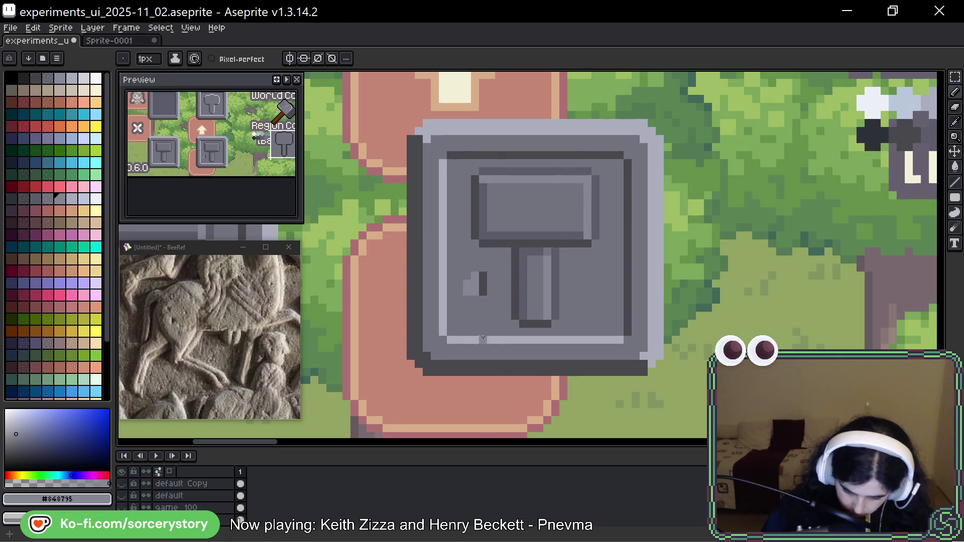
left_click(483, 286, "alt")
left_click(476, 277)
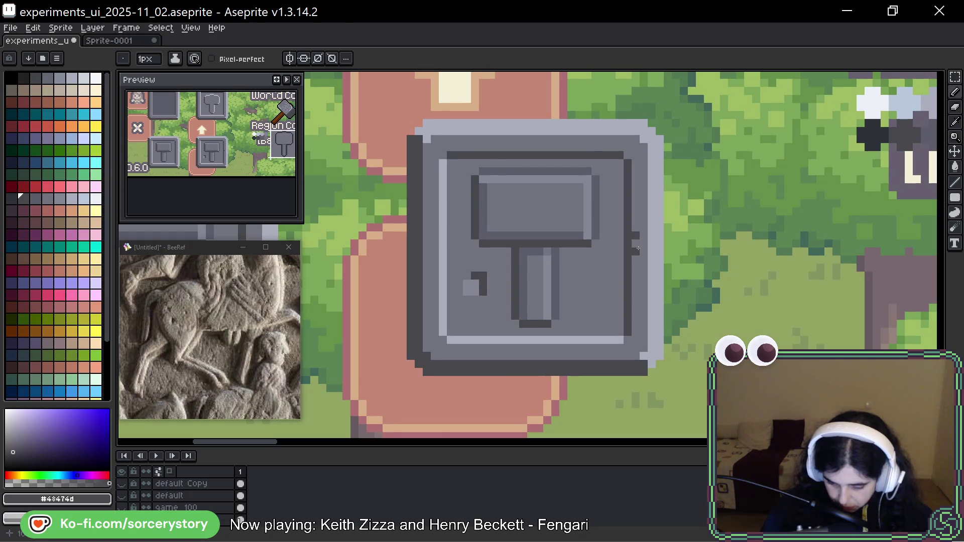
Repaint the right-border notch with #73737f and #43474d into a short dark indent
left_click(629, 243, "alt")
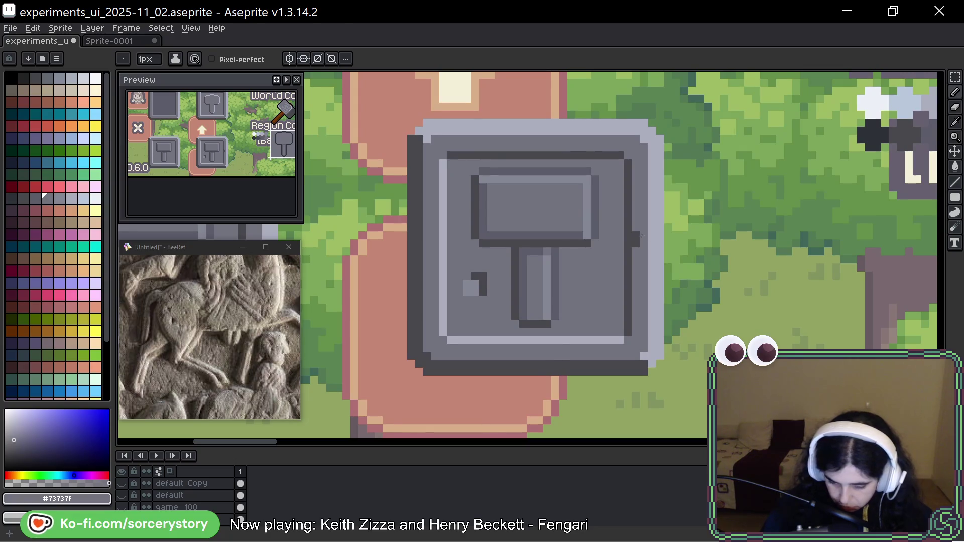
left_click(628, 244)
left_click(630, 266, "alt")
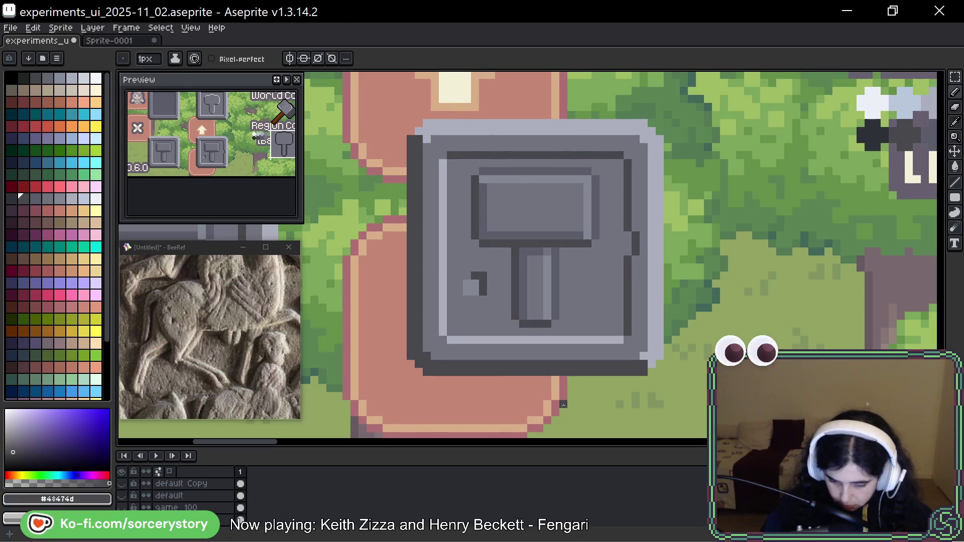
left_click(634, 287, "alt")
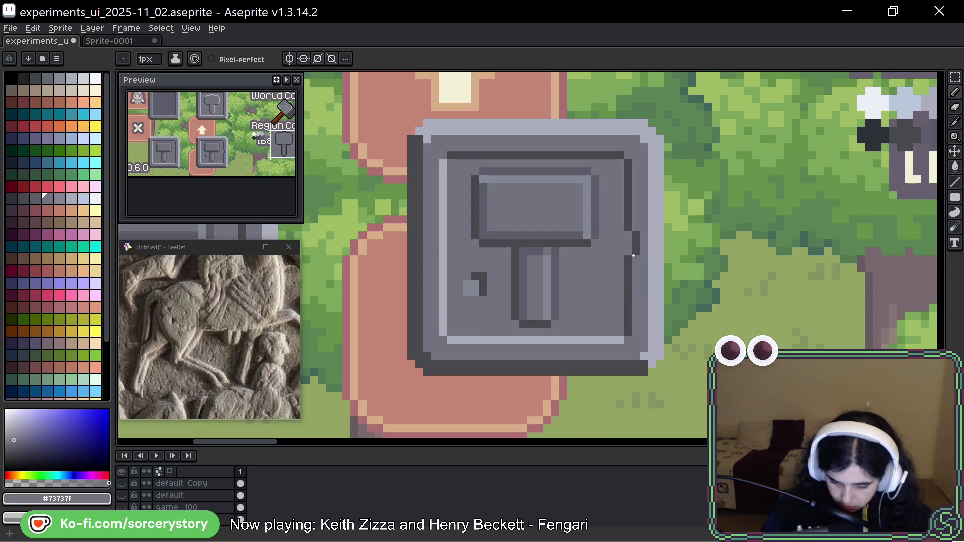
left_click(635, 240, "alt")
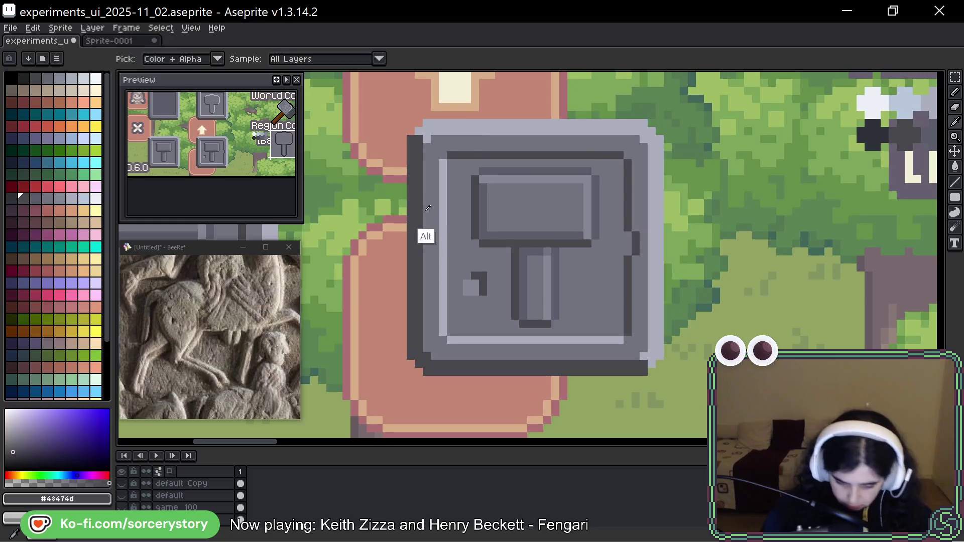
Paint a light grey #abacbc highlight on the tile's left edge and shift it down
left_click(441, 260, "alt")
left_click_drag(435, 227, 435, 236)
left_click(435, 242)
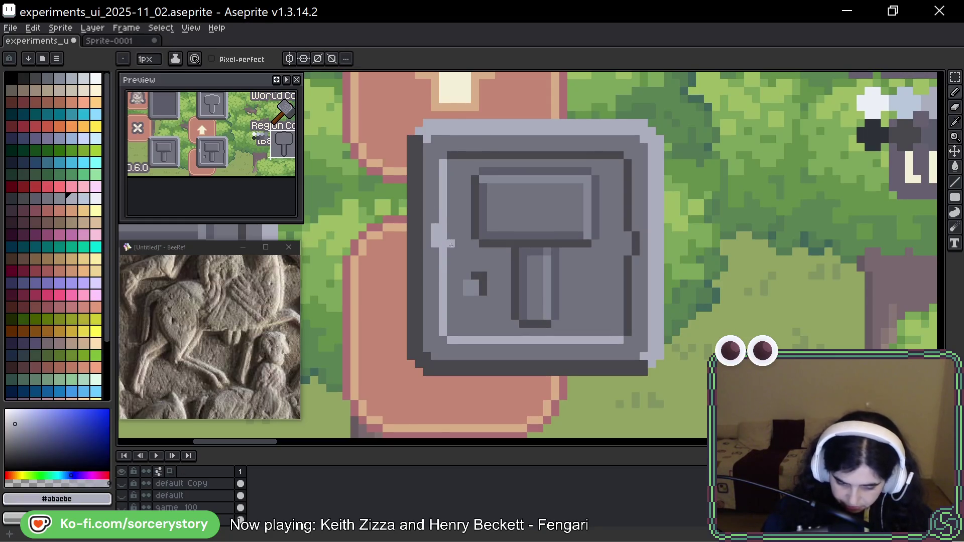
left_click(451, 250, "alt")
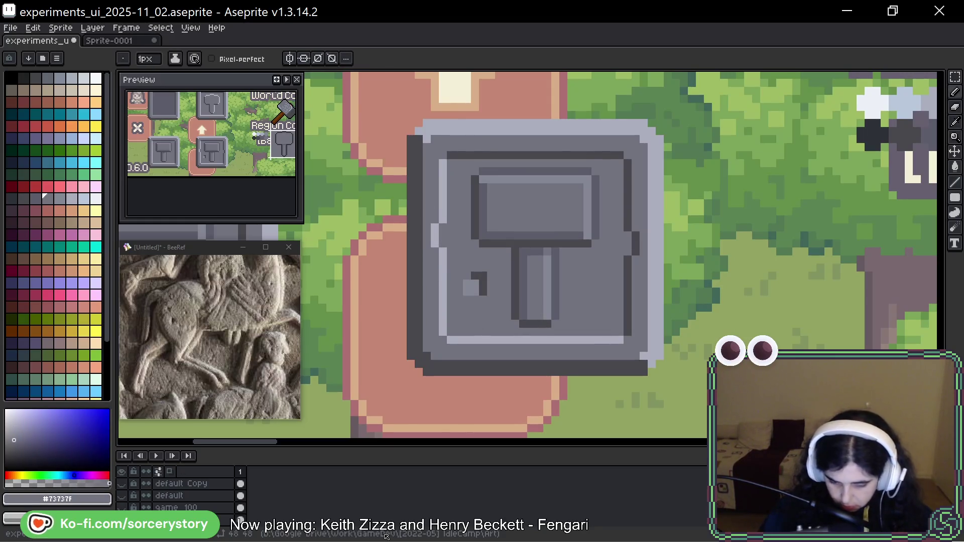
key("m")
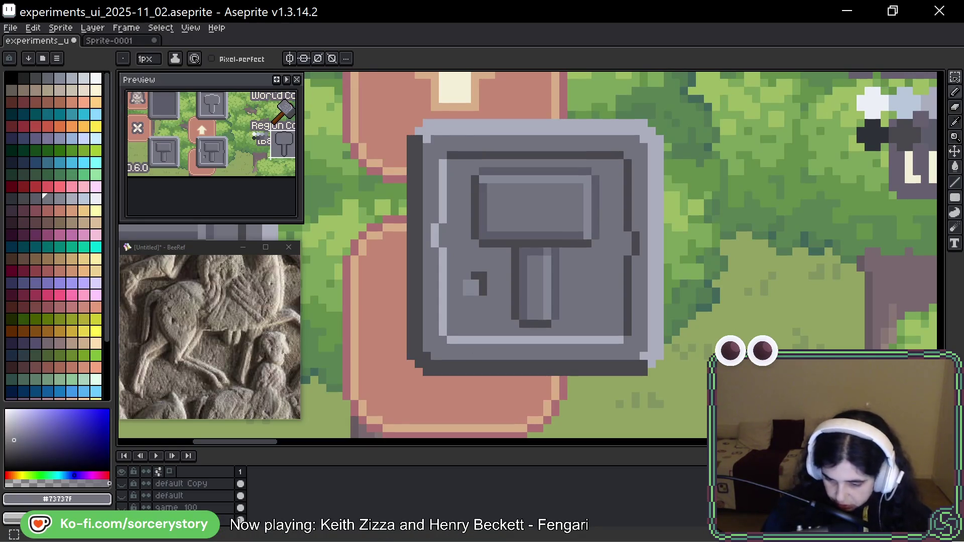
key("shift+q")
left_click_drag(427, 187, 458, 301)
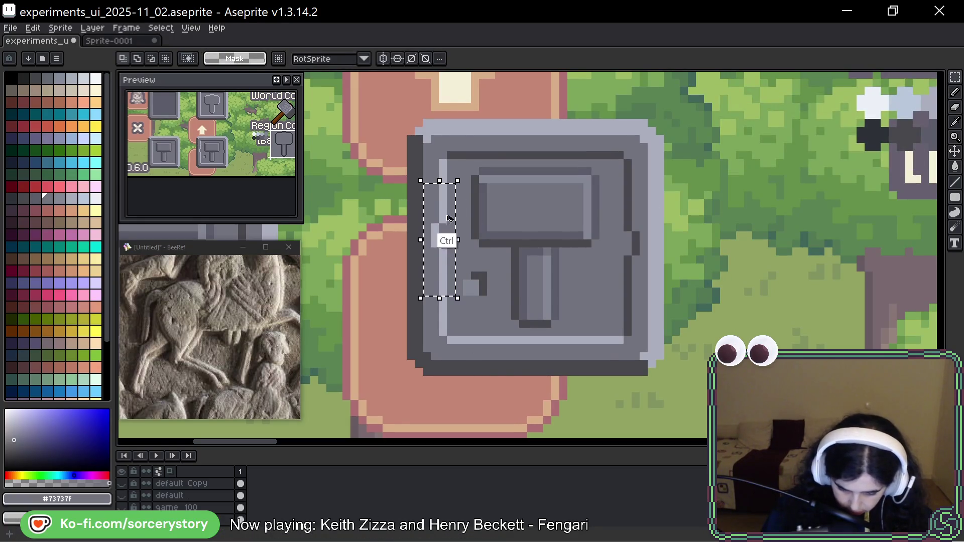
key("Down")
key("Down")
key("Down")
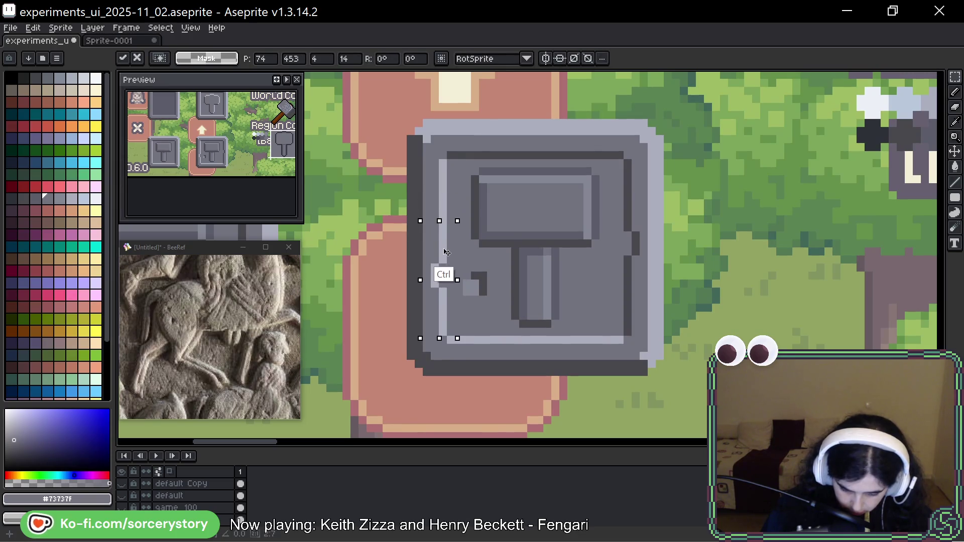
left_click(457, 243)
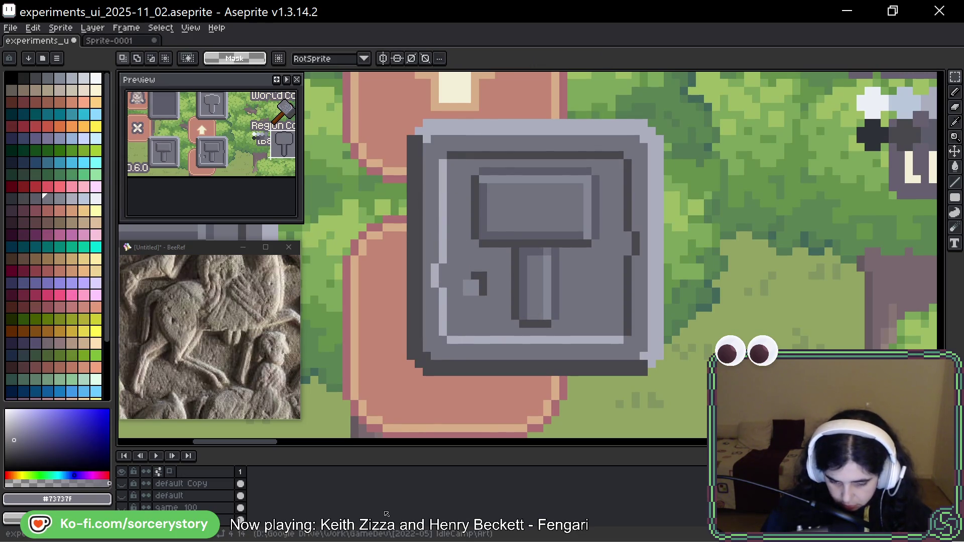
Add one more light grey #abacbc pixel to the left-edge highlight
key("alt")
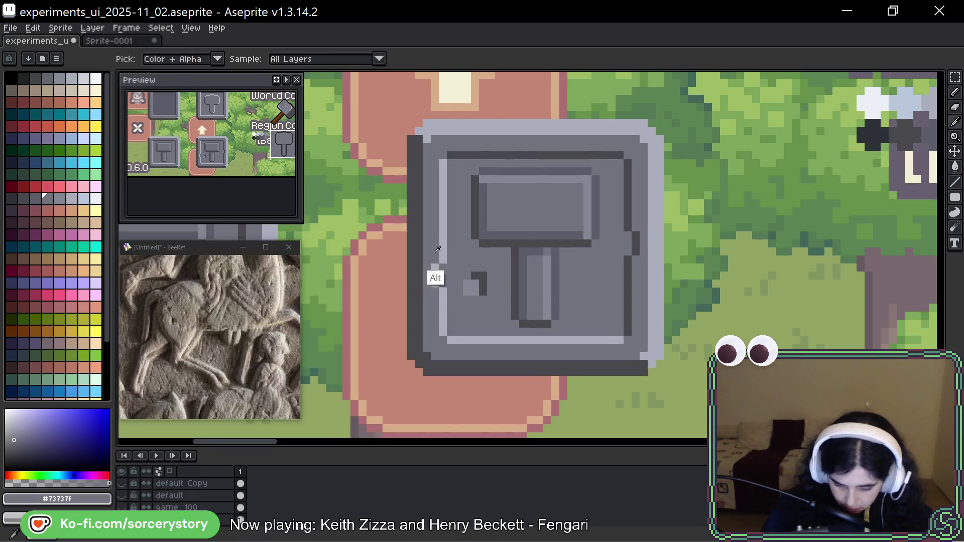
left_click(442, 262, "alt")
left_click(435, 259)
key("ctrl+z")
key("ctrl+y")
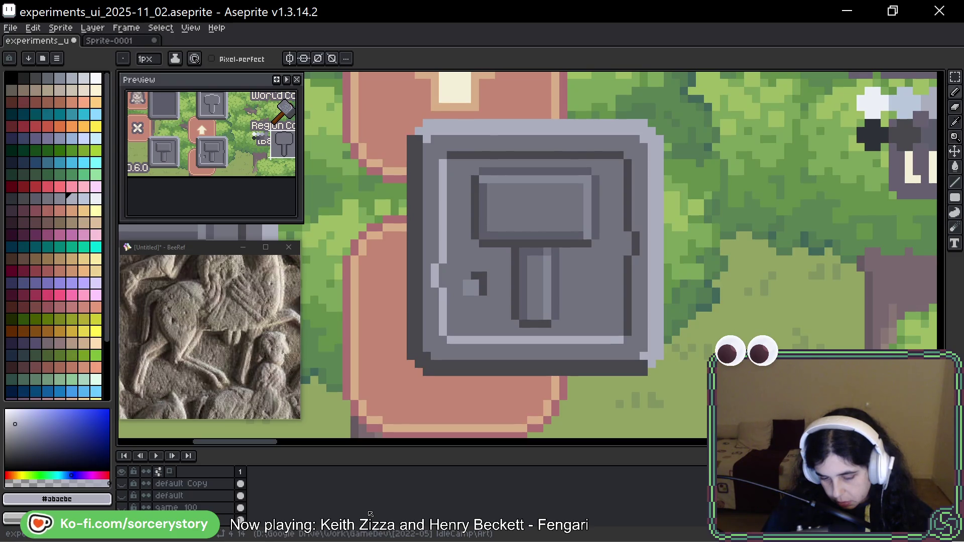
Notch the top border with a dark pixel and darken one bottom-strip pixel to #73737f
left_click(556, 151, "alt")
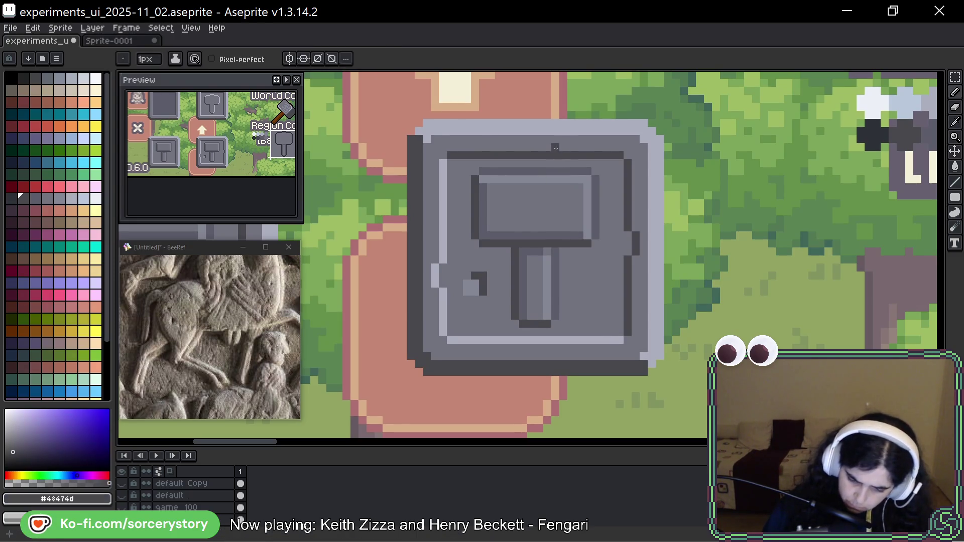
left_click(548, 146)
left_click(551, 185, "alt")
left_click(551, 155)
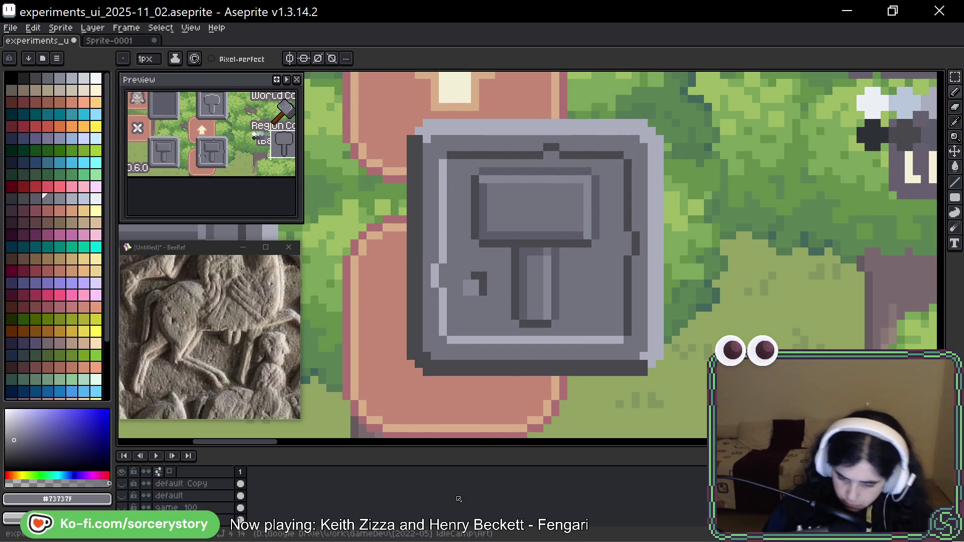
left_click(434, 276, "alt")
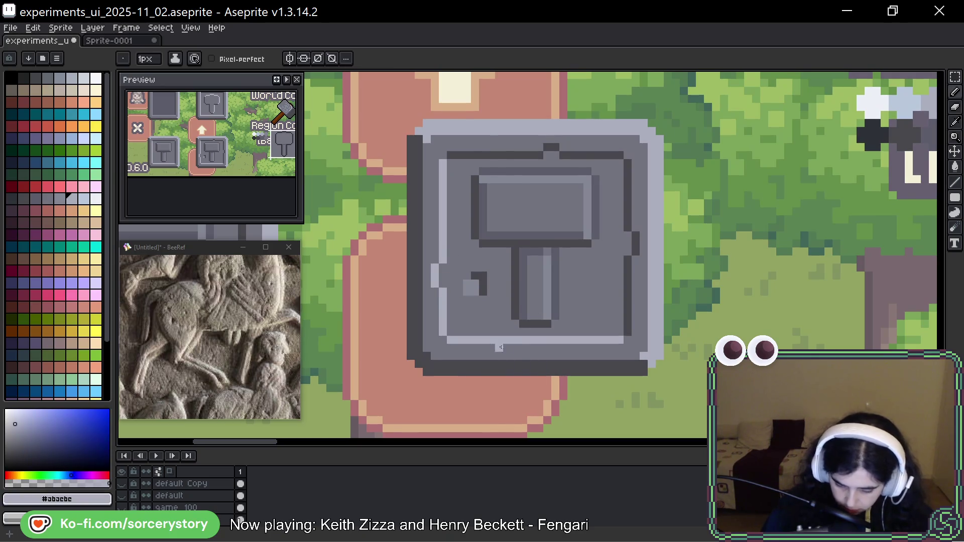
left_click(503, 347, "alt")
left_click(499, 341)
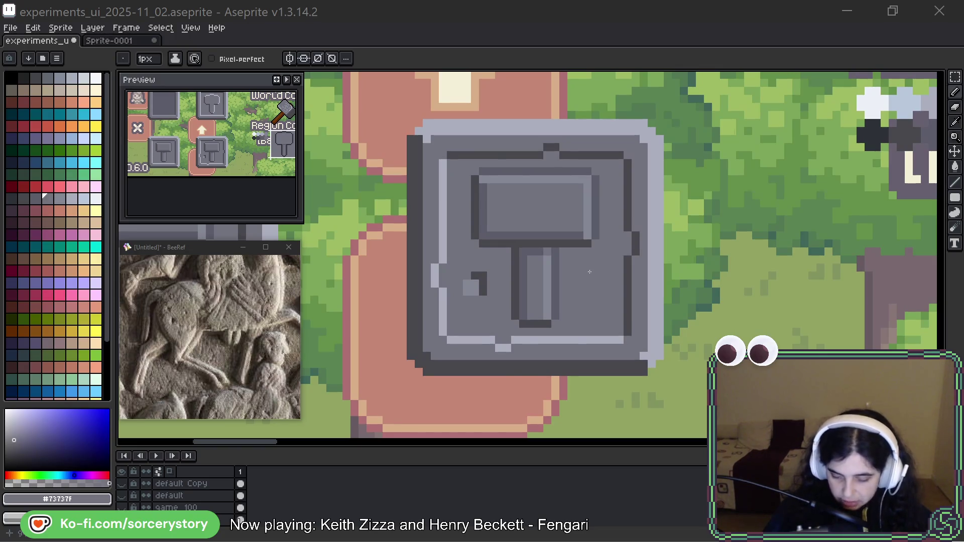
Zoom and pan the BeeRef relief to a close-up of the carved standing and seated figures
scroll(195, 344, "down", 4)
scroll(200, 330, "up", 4)
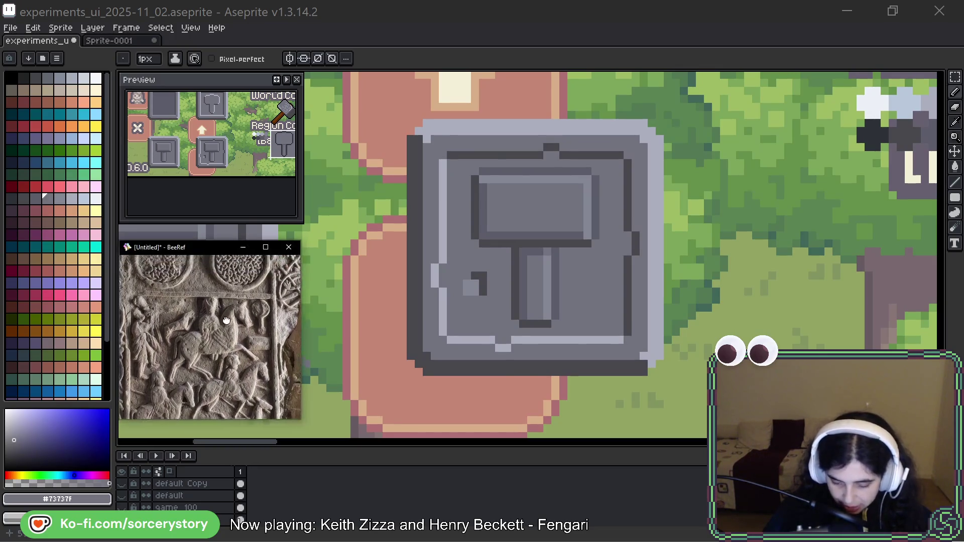
mouse_move(221, 355)
left_mouse_down()
mouse_move(234, 345)
mouse_move(228, 270)
left_mouse_up()
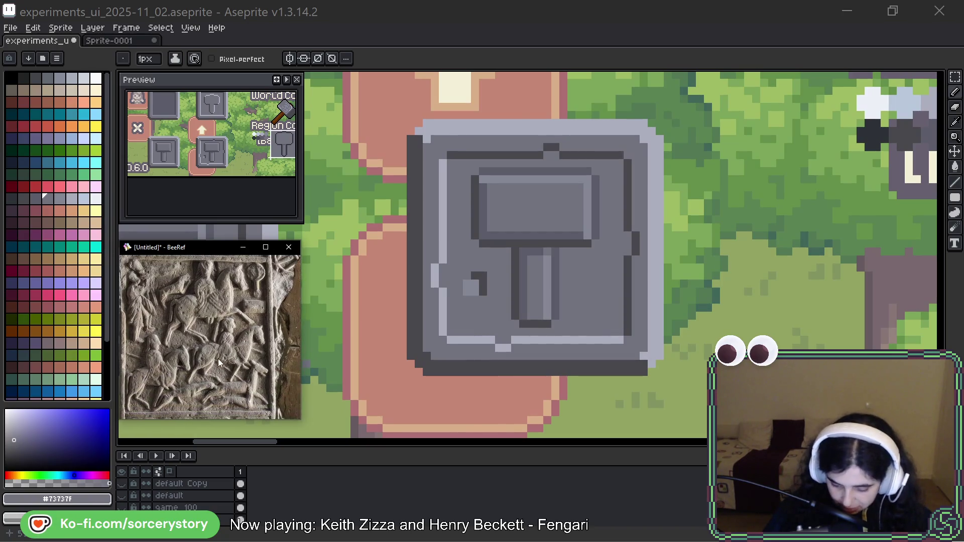
scroll(220, 362, "down", 4)
scroll(222, 341, "up", 4)
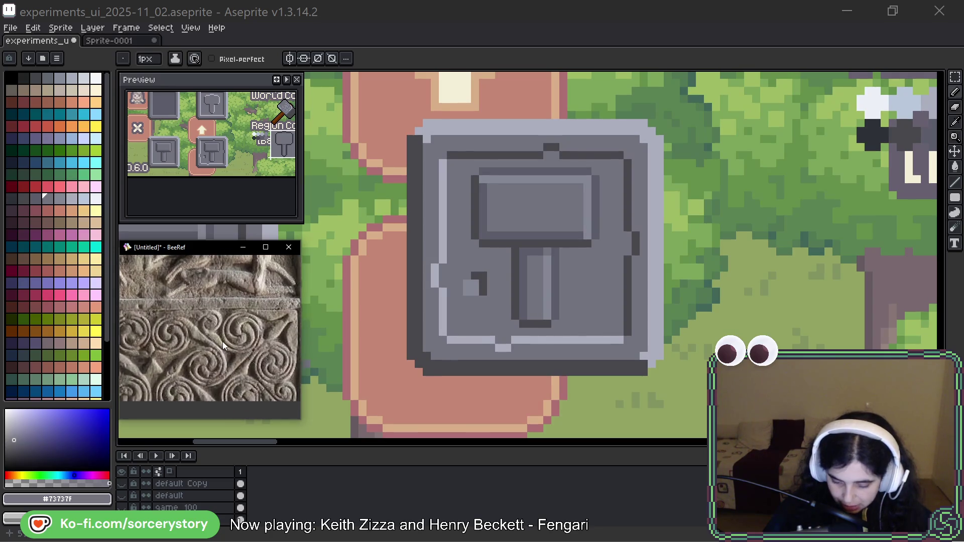
mouse_move(185, 303)
left_mouse_down()
mouse_move(256, 310)
mouse_move(240, 397)
left_mouse_up()
scroll(255, 310, "down", 3)
scroll(234, 310, "up", 3)
scroll(211, 351, "up", 3)
left_click_drag(194, 309, 200, 376)
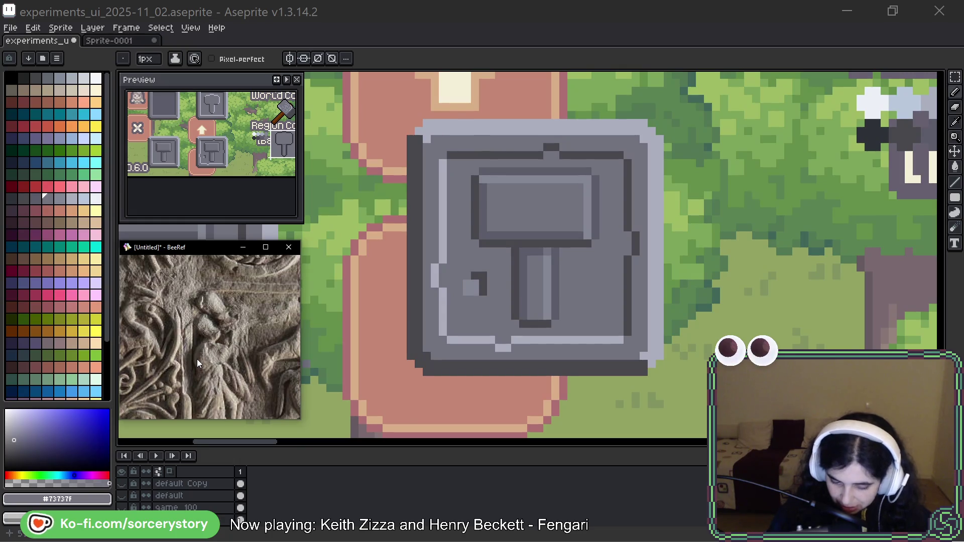